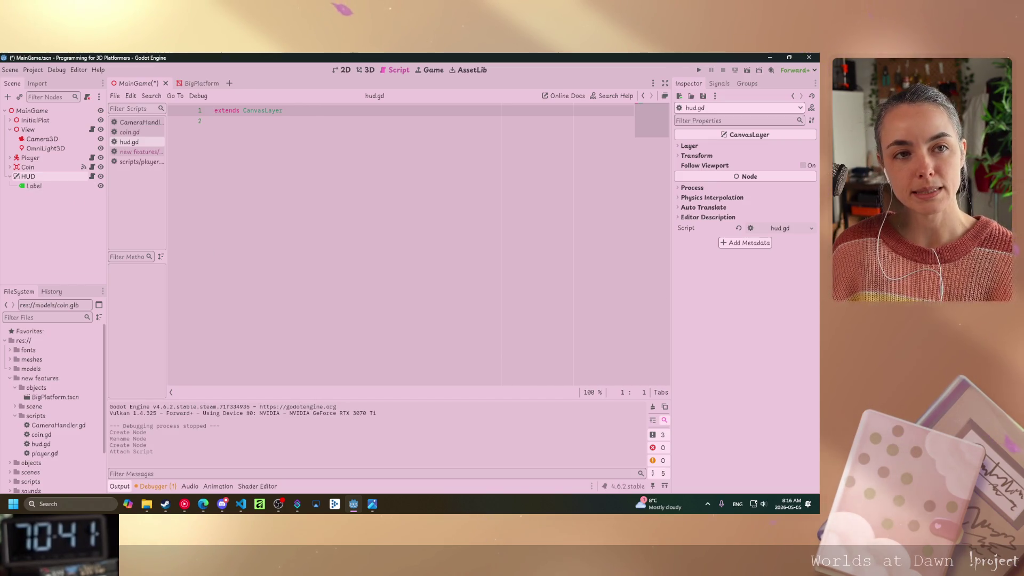
Briefly switch to another program, then return to hud.gd's empty second line.
key("alt+Tab")
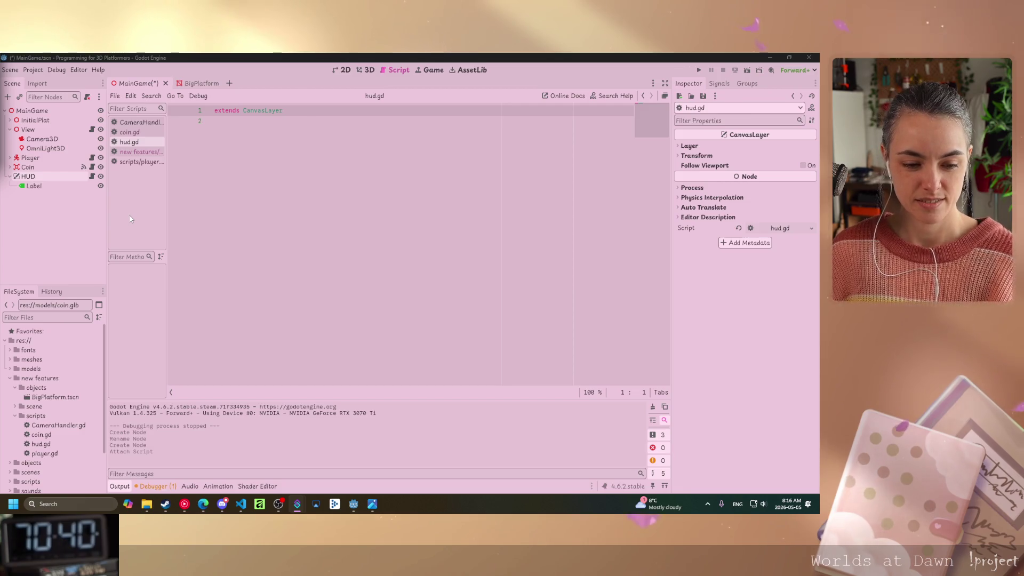
left_click(261, 147)
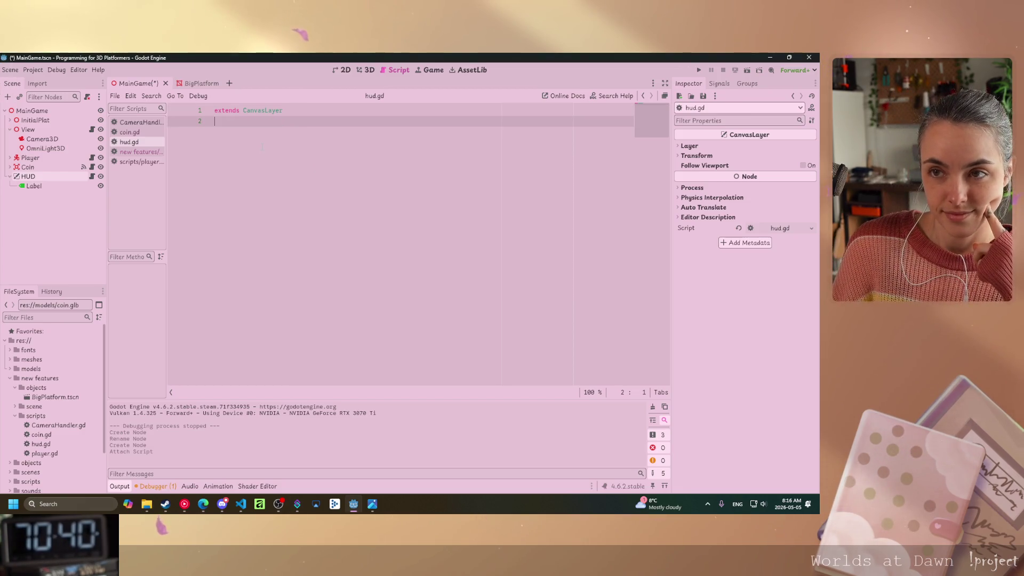
Add a blank line in hud.gd and rename the HUD's Label node to Coins.
key("Return")
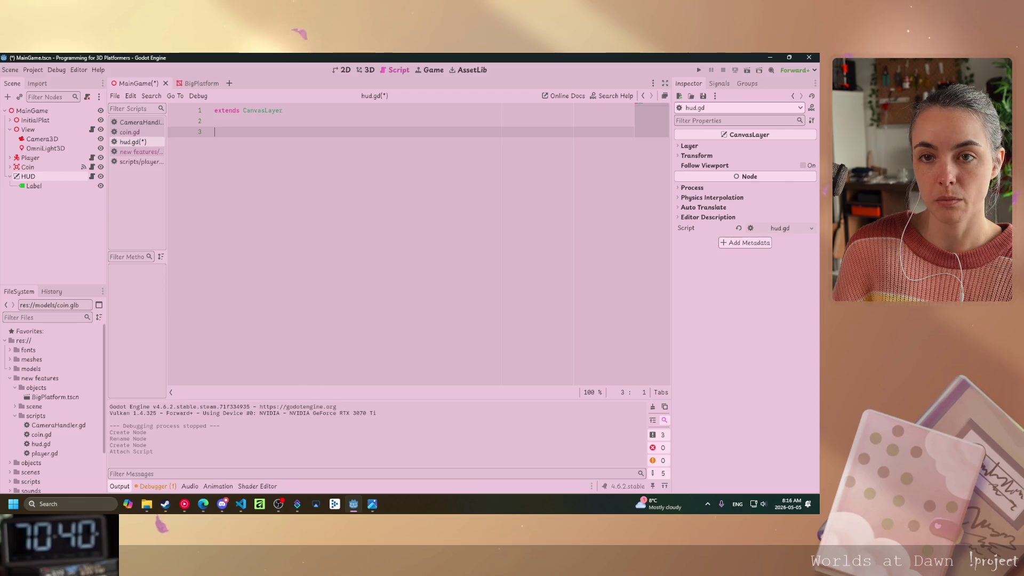
left_click(34, 187)
key("F2")
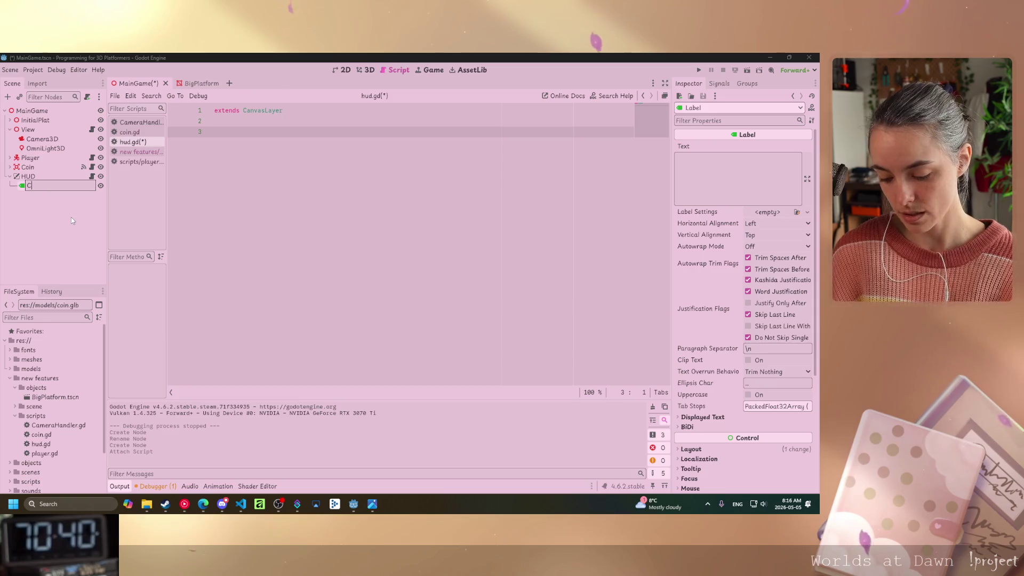
type("Coins")
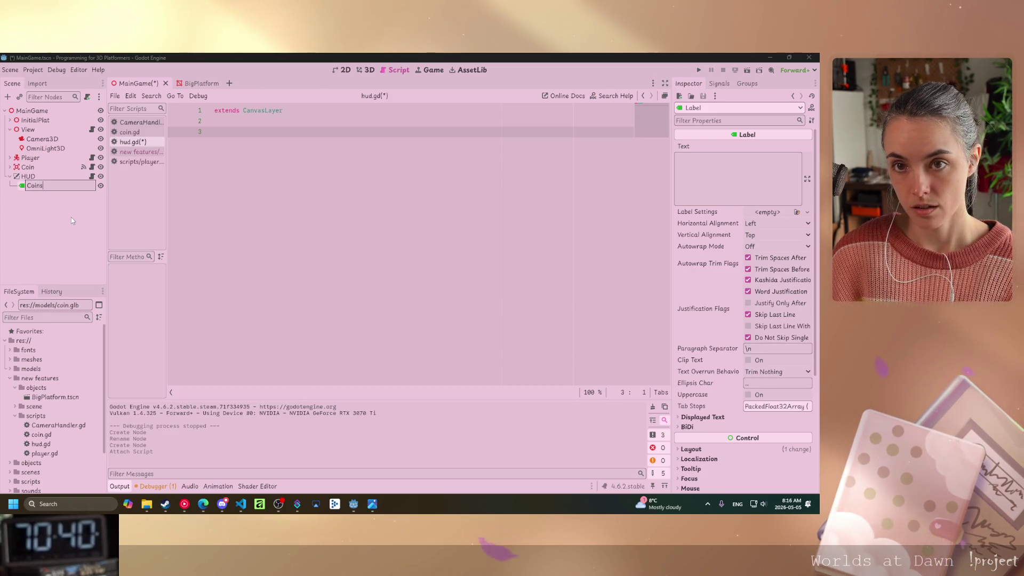
key("Return")
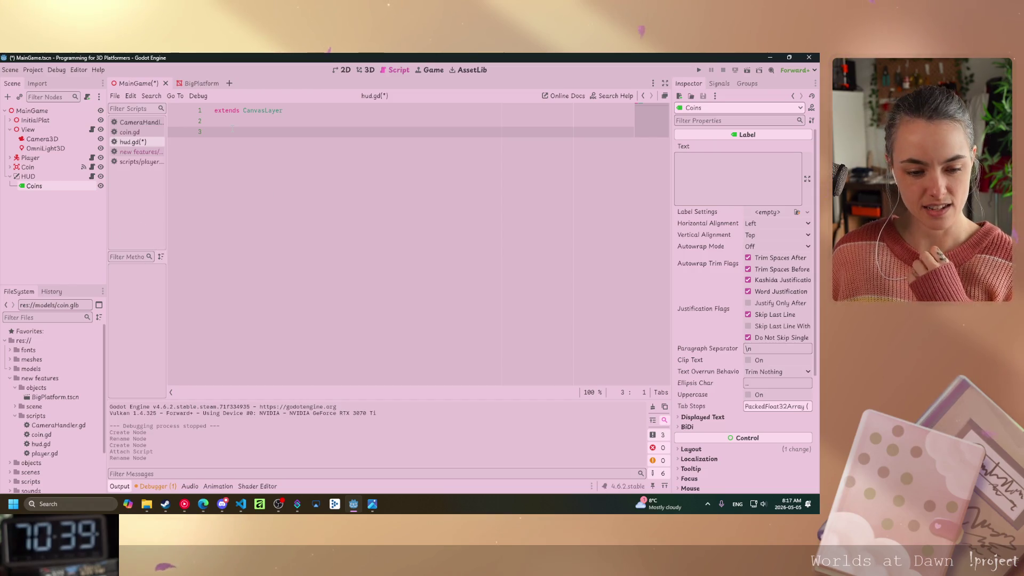
Drop a $Coins reference into hud.gd and write func _on_coin_collected(coins) above it.
mouse_move(45, 182)
left_mouse_down()
mouse_move(206, 155)
mouse_move(226, 131)
left_mouse_up()
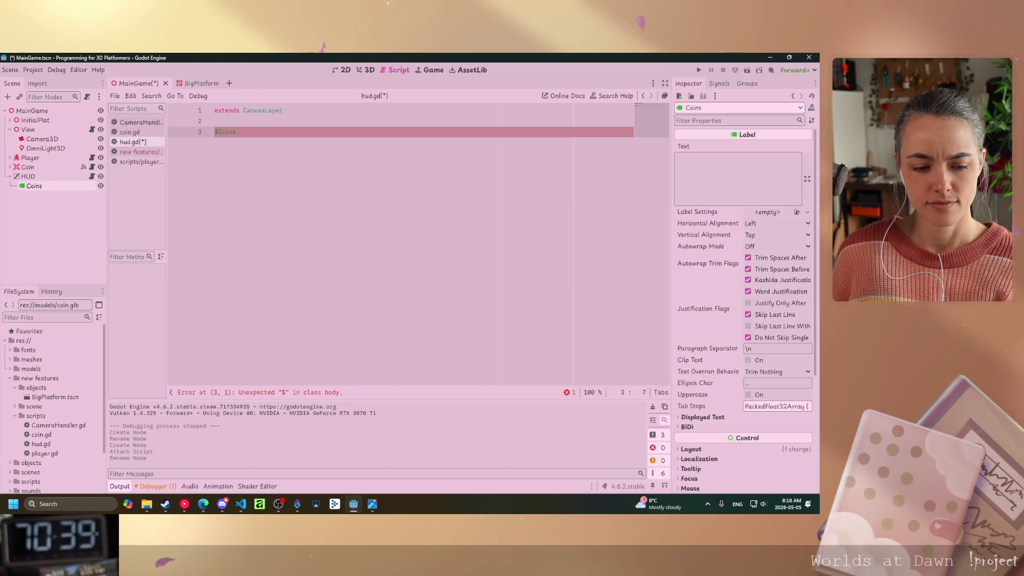
key("Up")
key("Return")
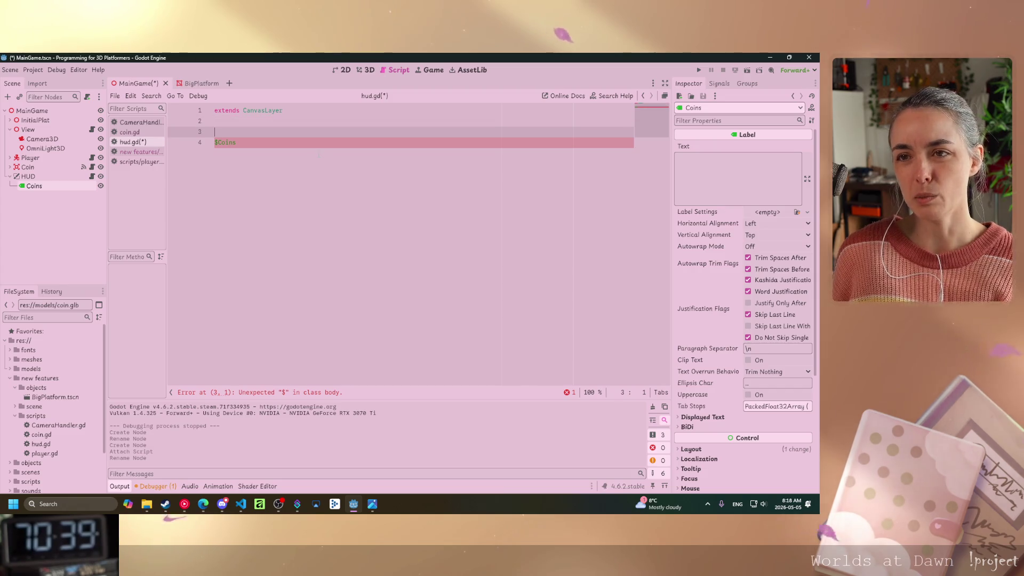
key("Return")
key("Up")
type("func ")
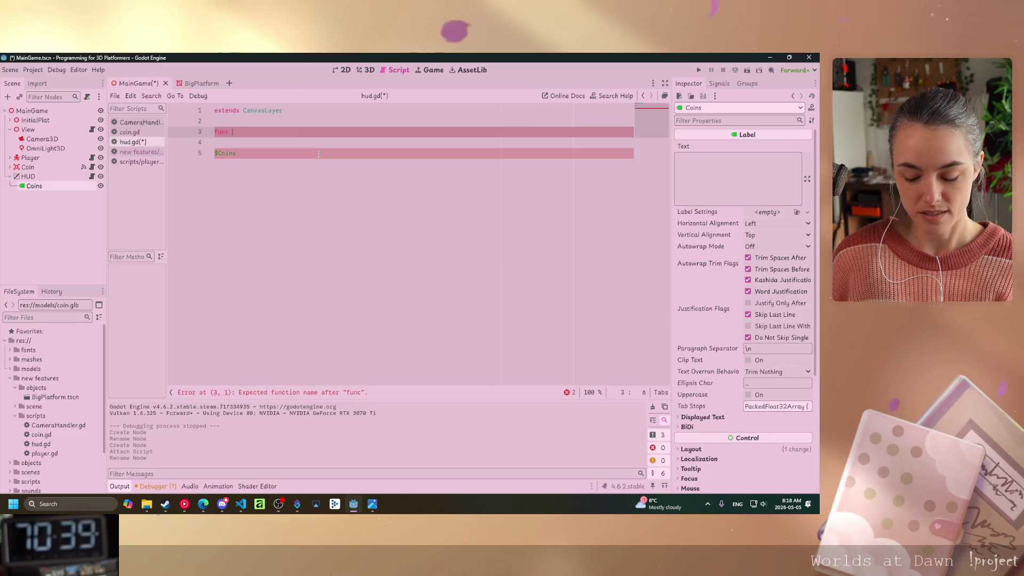
type("_on_")
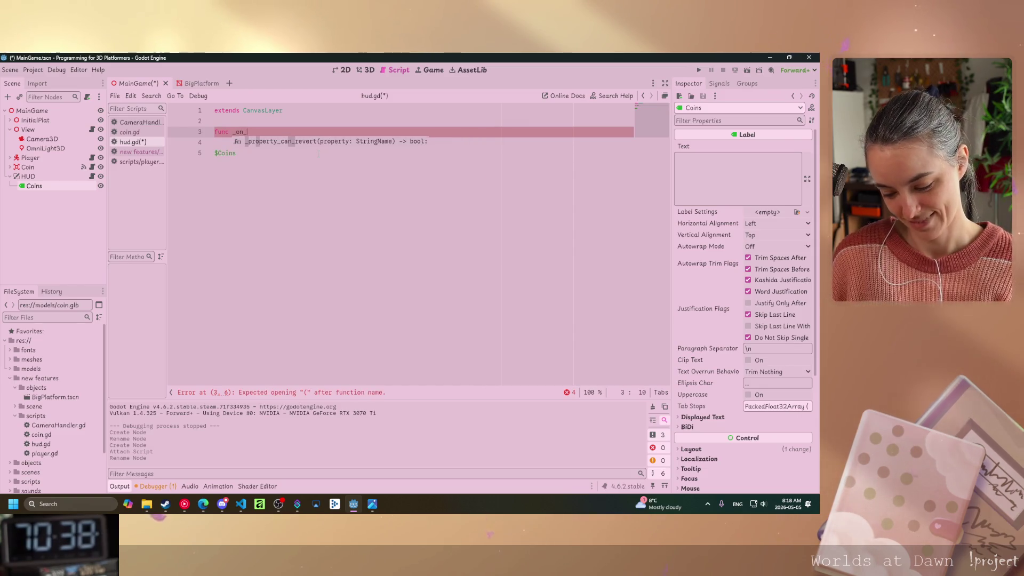
type("coin")
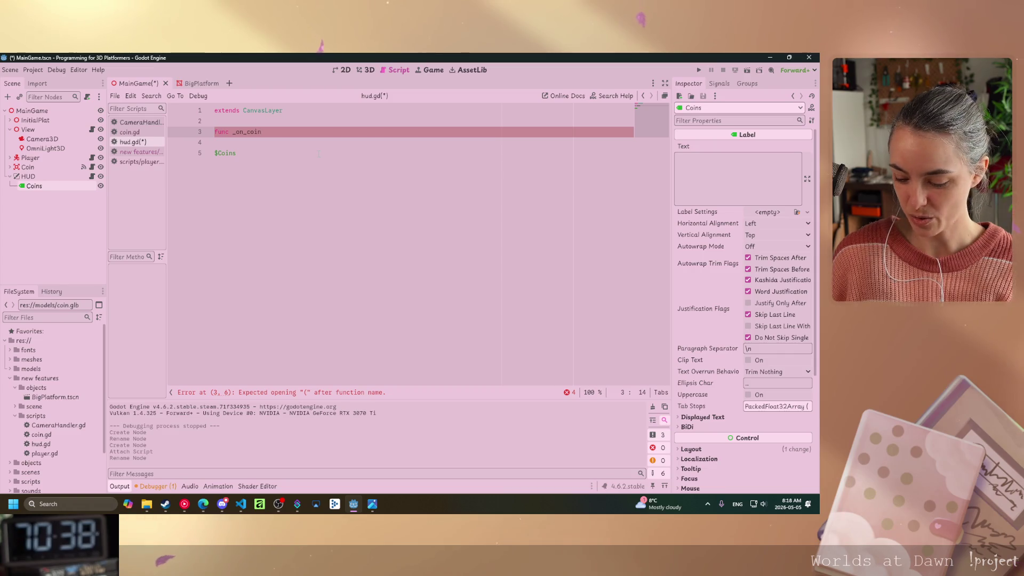
type("_collected(")
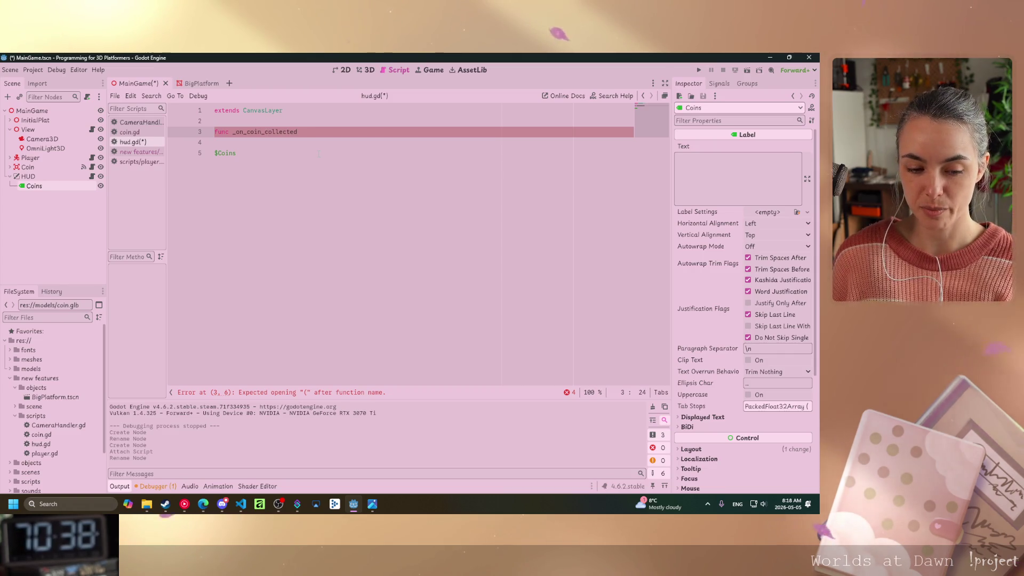
type("coins")
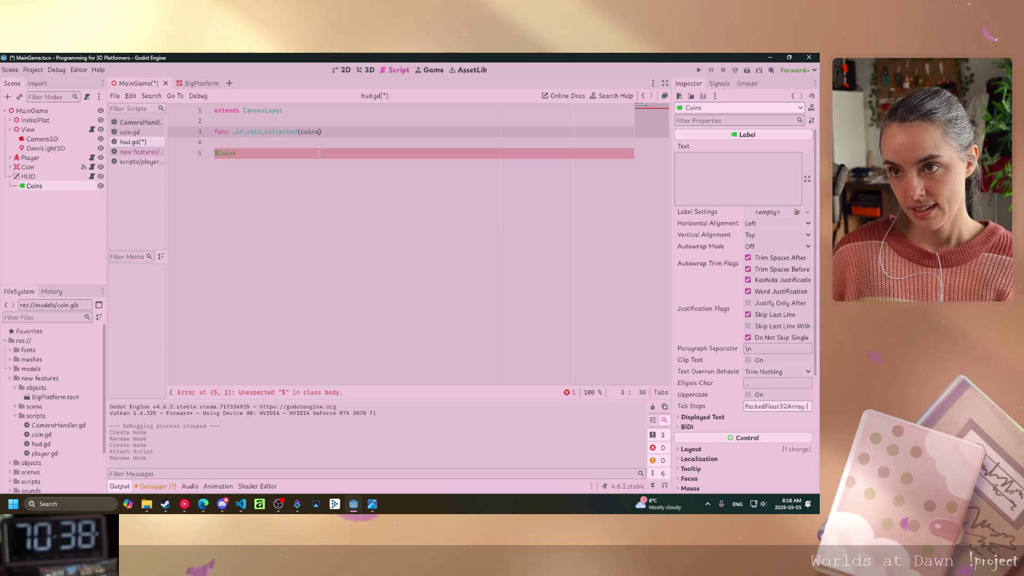
Make the function body $Coins.text = str(coins) and save hud.gd.
key("Down")
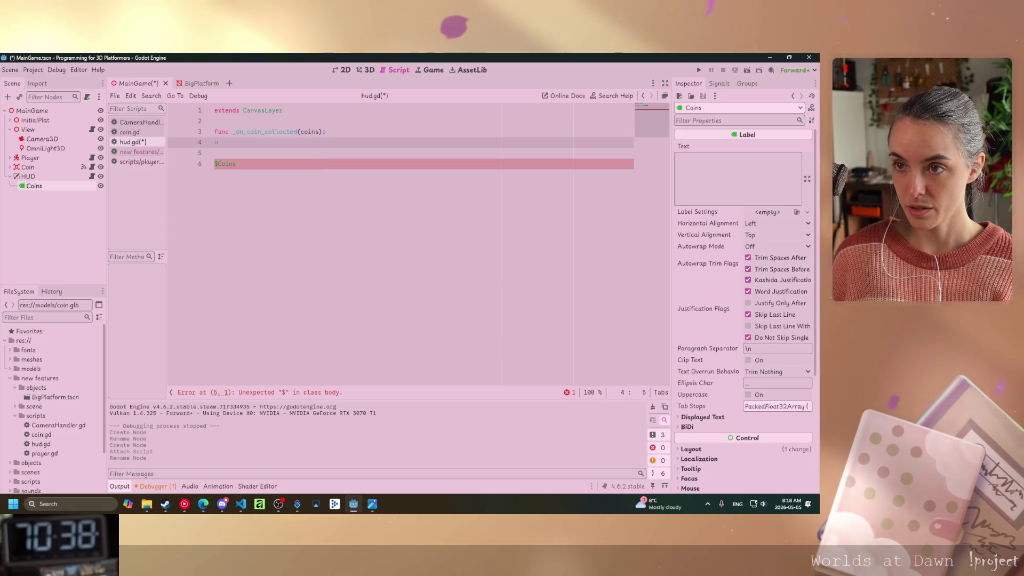
key("Tab")
key("Delete")
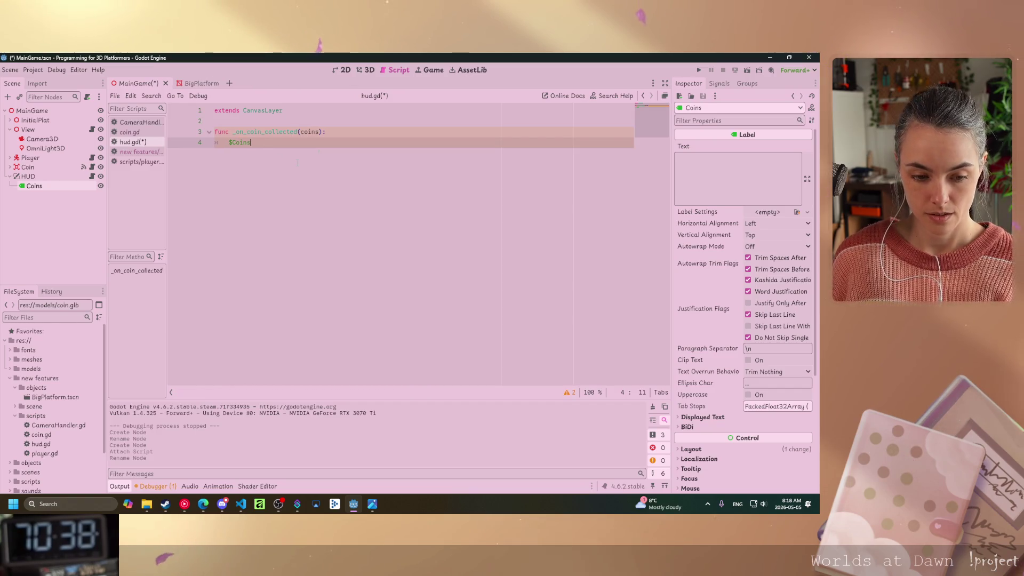
type(".yte")
key("BackSpace")
key("BackSpace")
key("BackSpace")
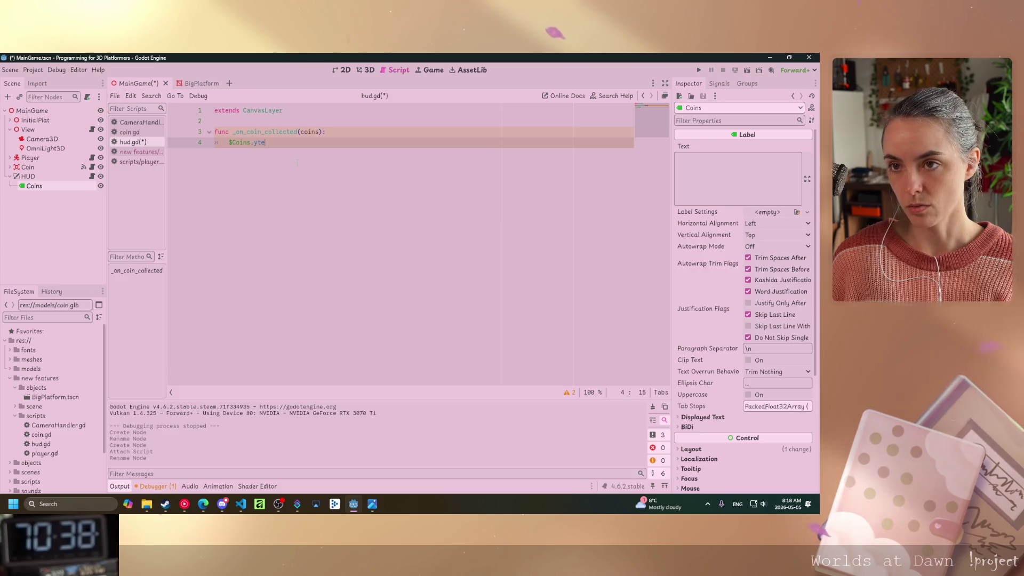
type("ext")
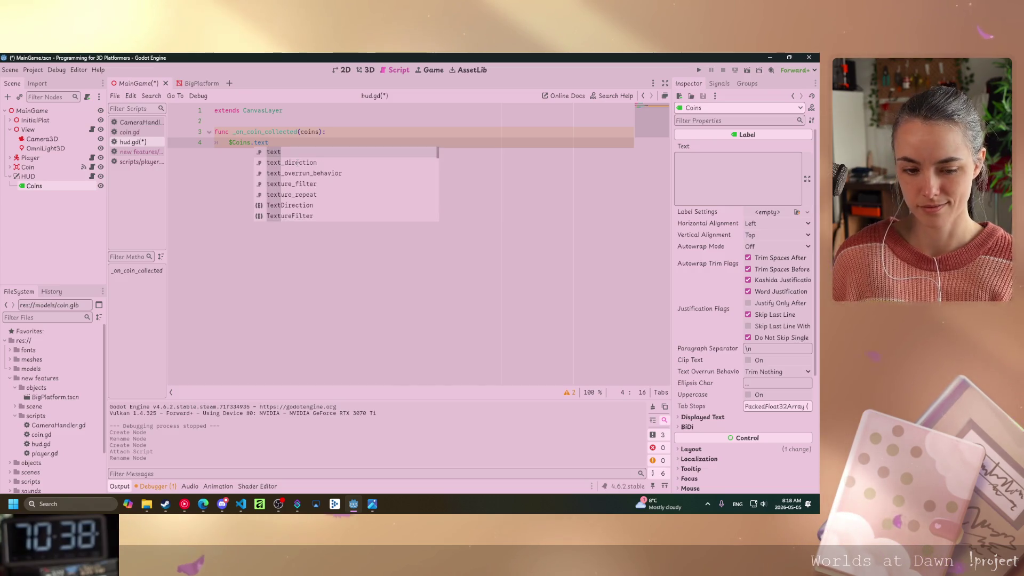
type(" = s")
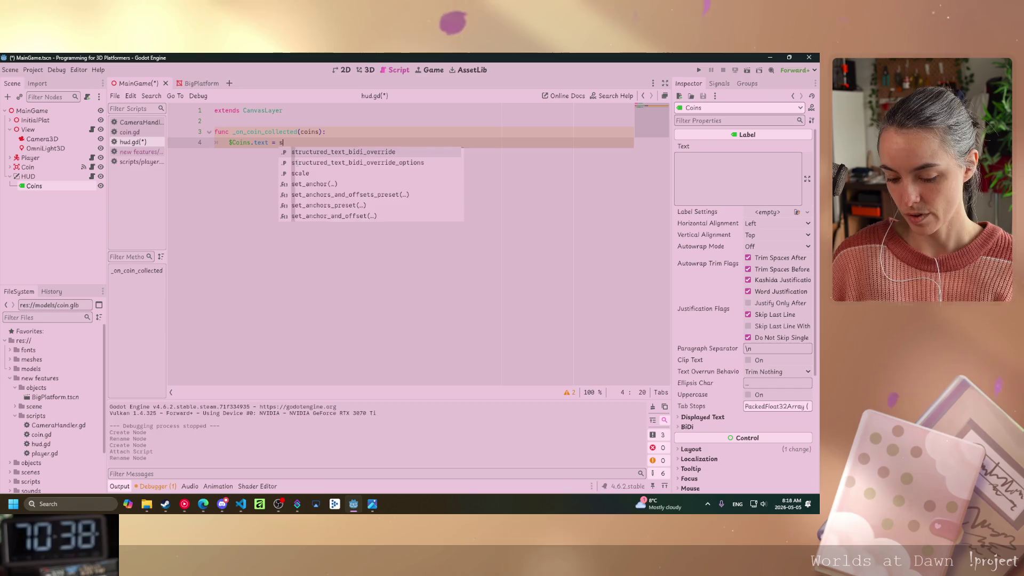
type("tr(coins")
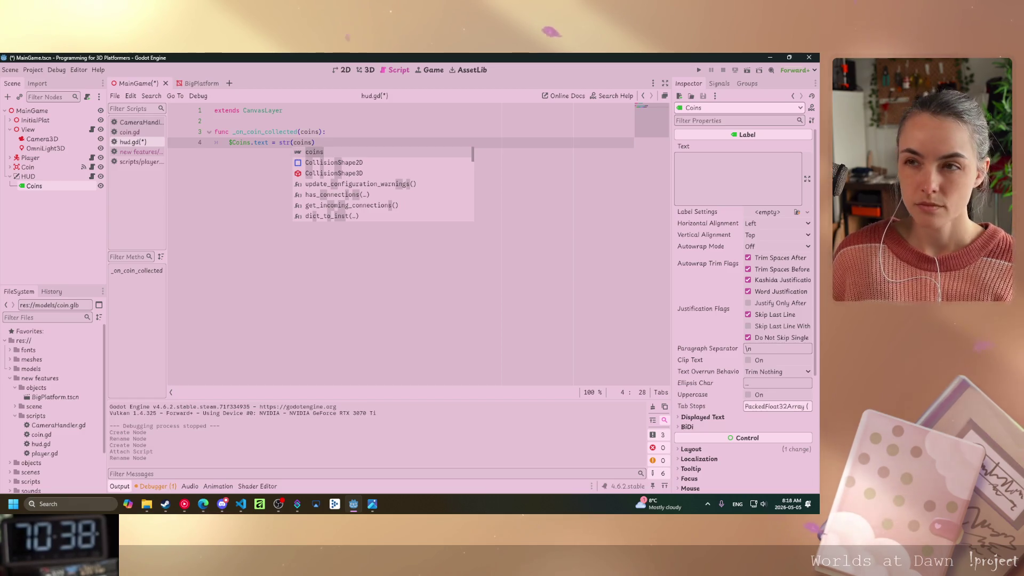
key("ctrl+s")
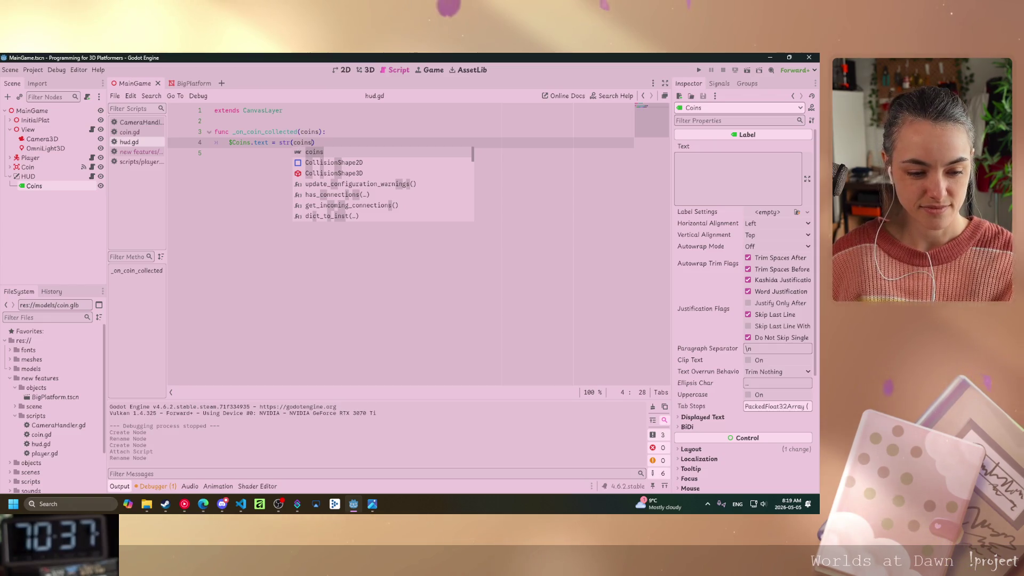
Declare signal coin_collected at the top of player.gd.
left_click(139, 152)
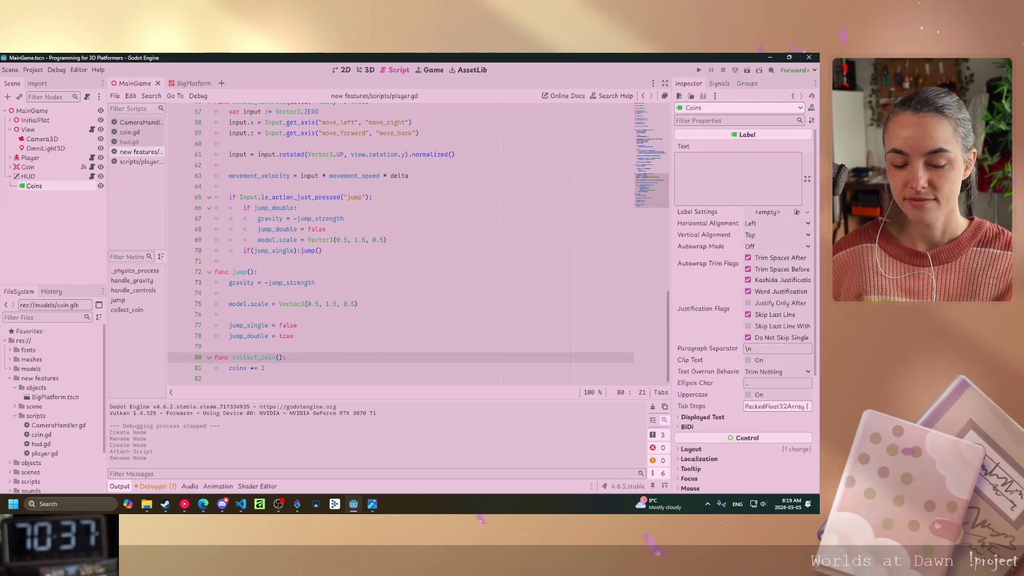
scroll(358, 265, "up", 15)
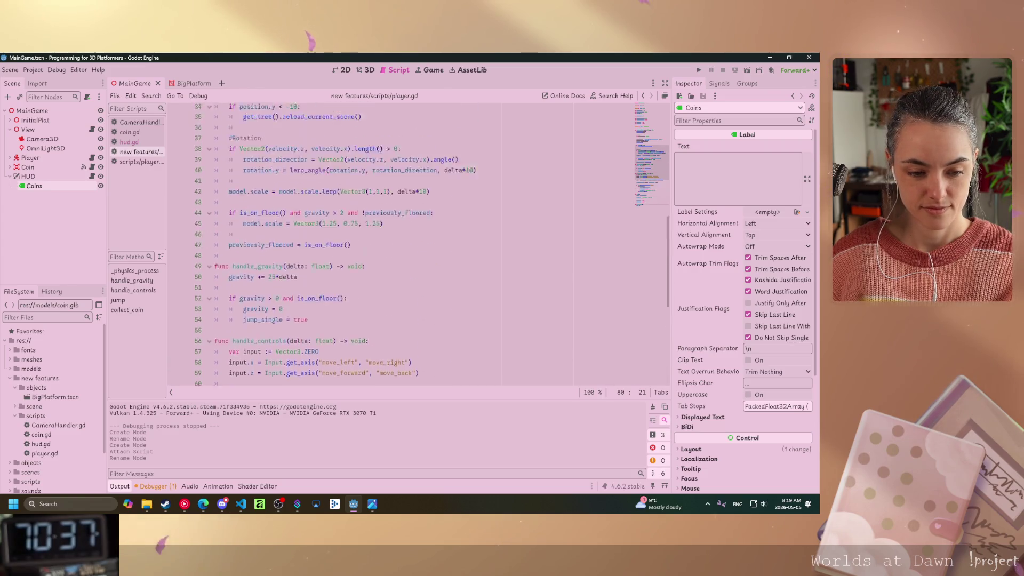
left_click(333, 121)
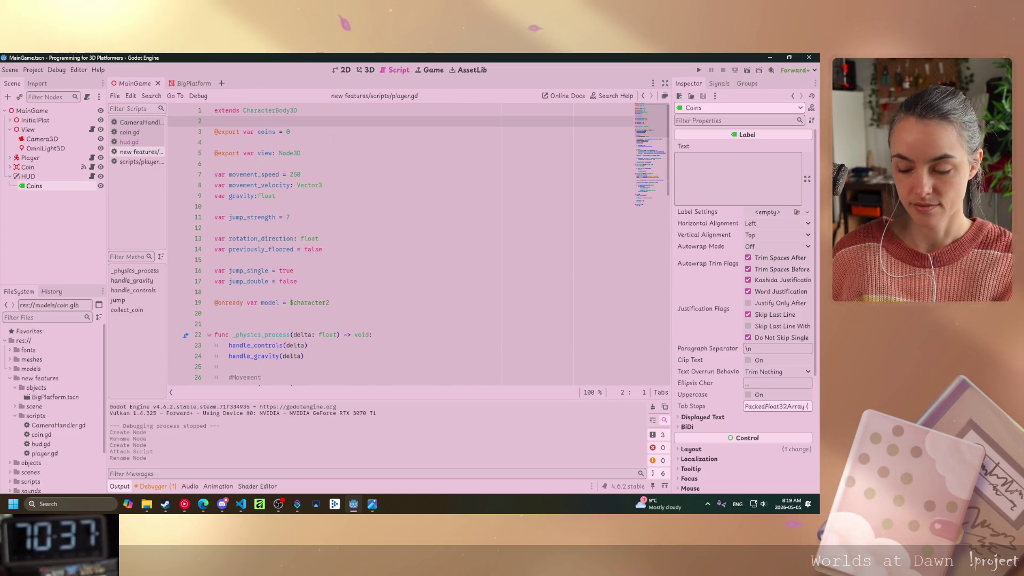
key("Return")
type("i")
key("BackSpace")
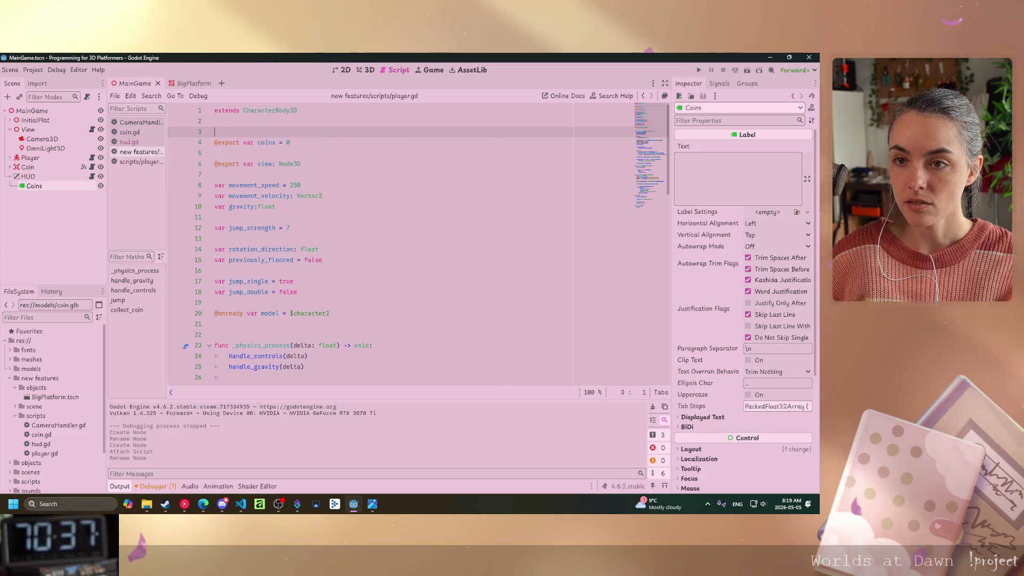
key("Return")
key("Up")
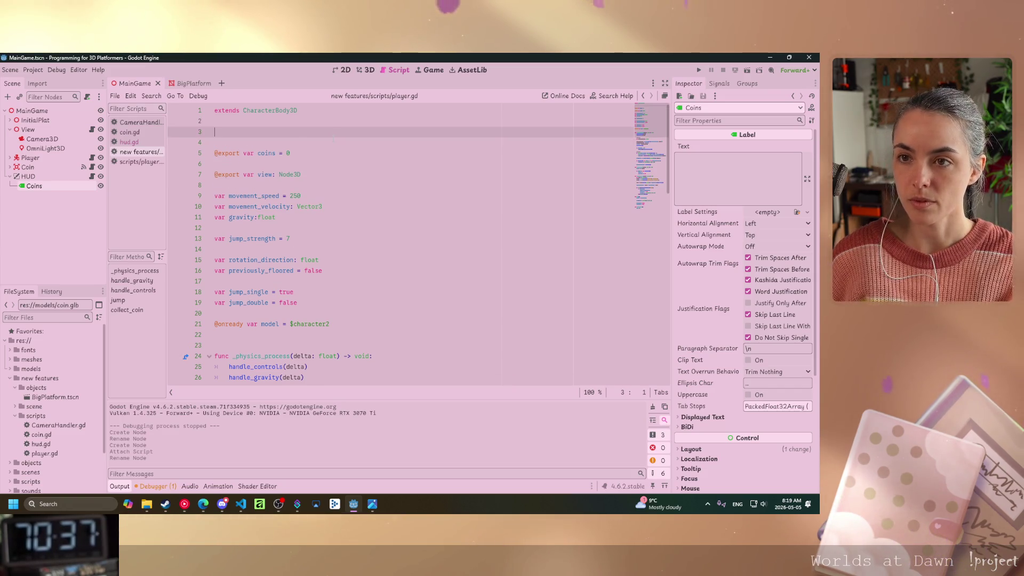
type("signal")
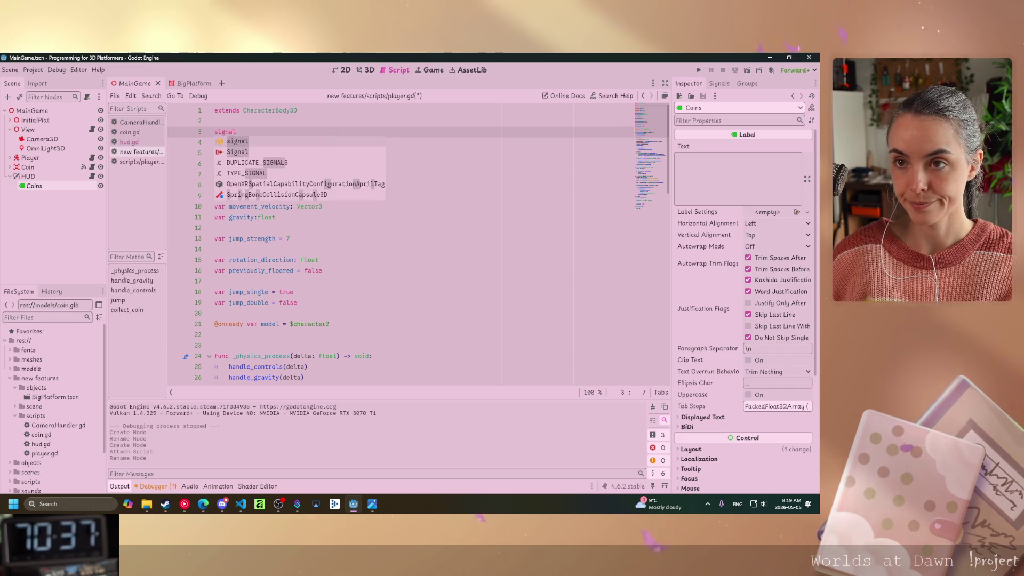
type(" coin")
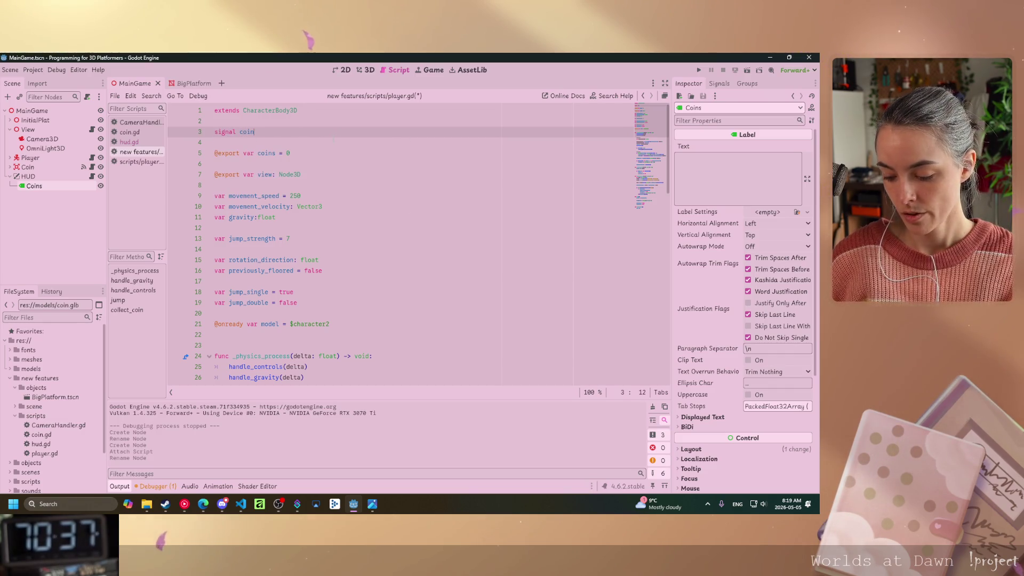
type("_collected")
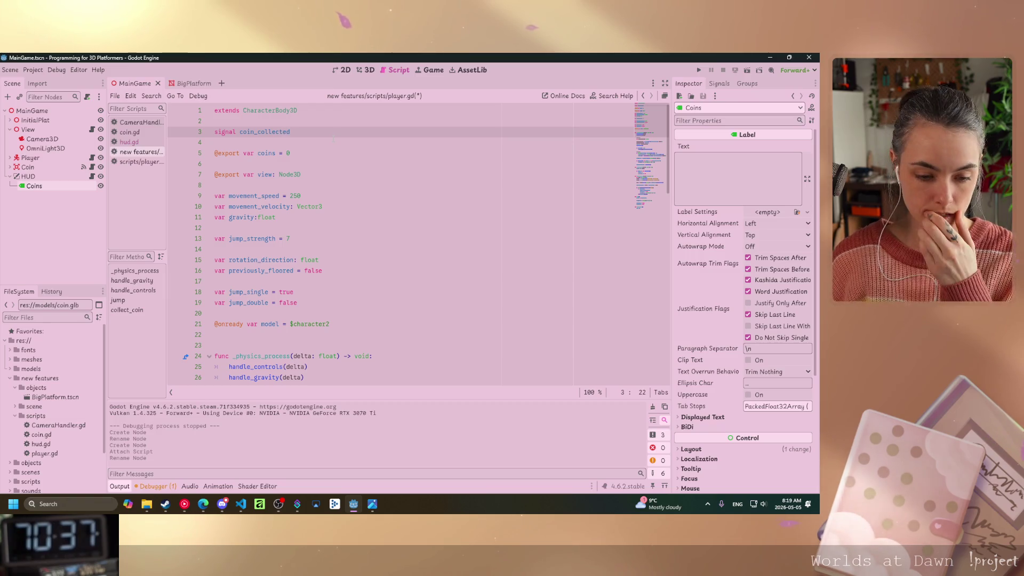
Add coin_collected.emit(coins) at the end of collect_coin() and save player.gd.
scroll(423, 269, "down", 8)
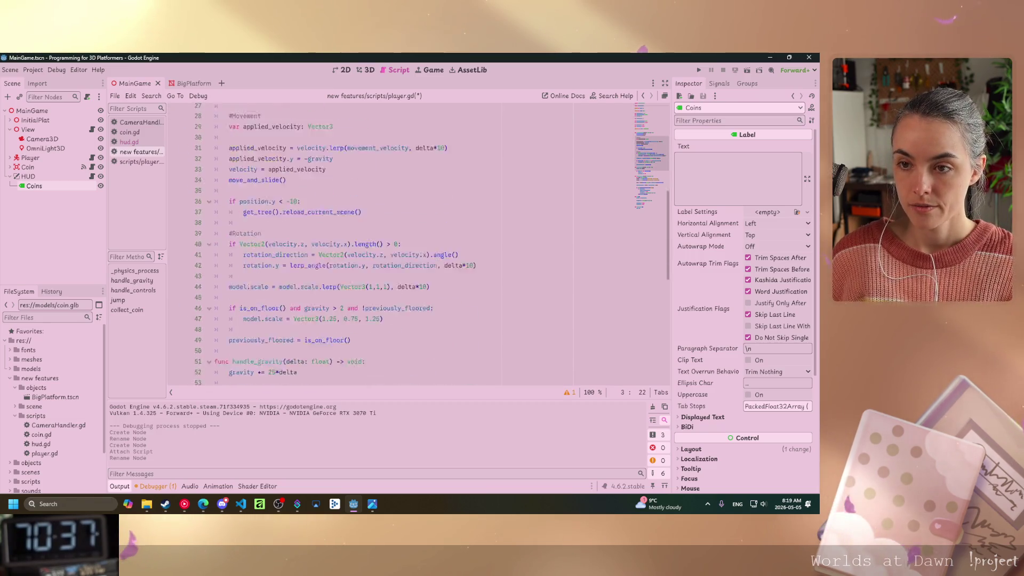
scroll(422, 269, "down", 11)
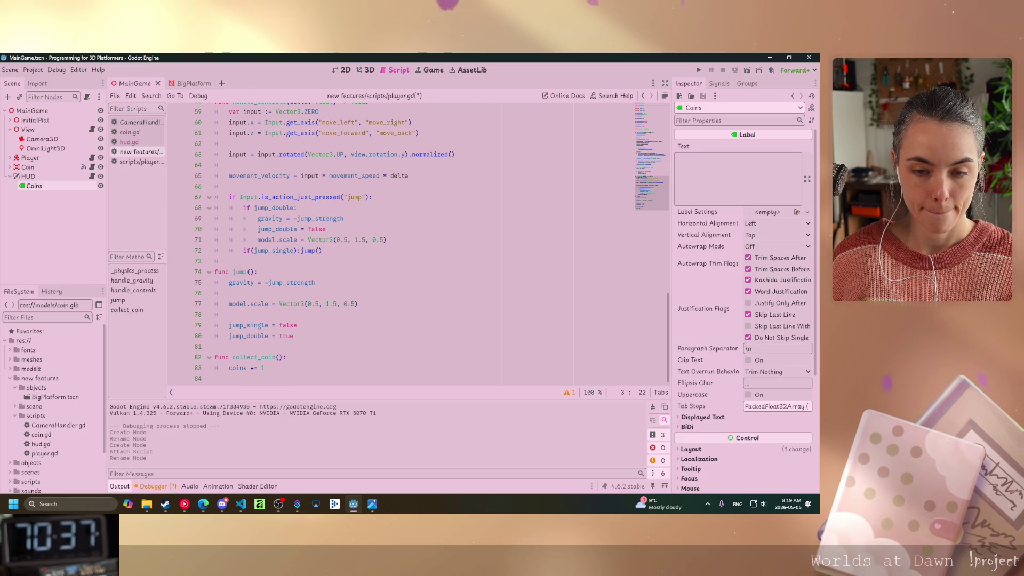
left_click(271, 368)
left_click(376, 378)
type("coin")
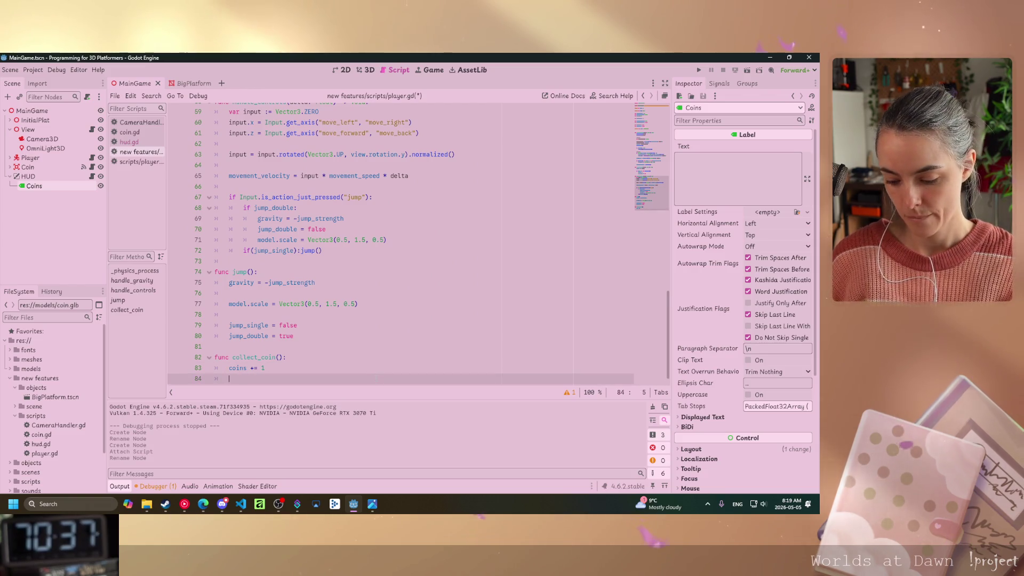
type("_collec")
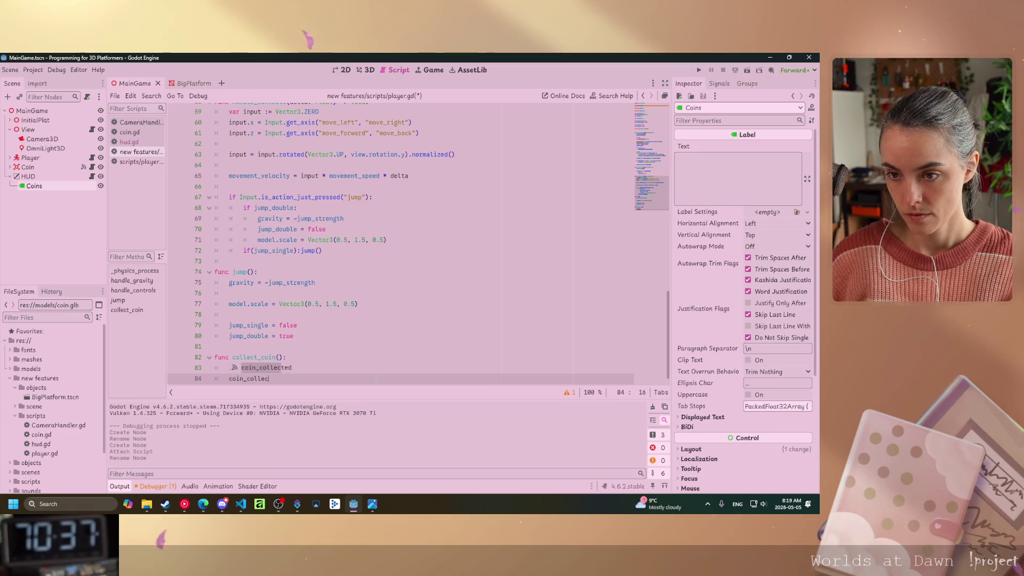
type("ted")
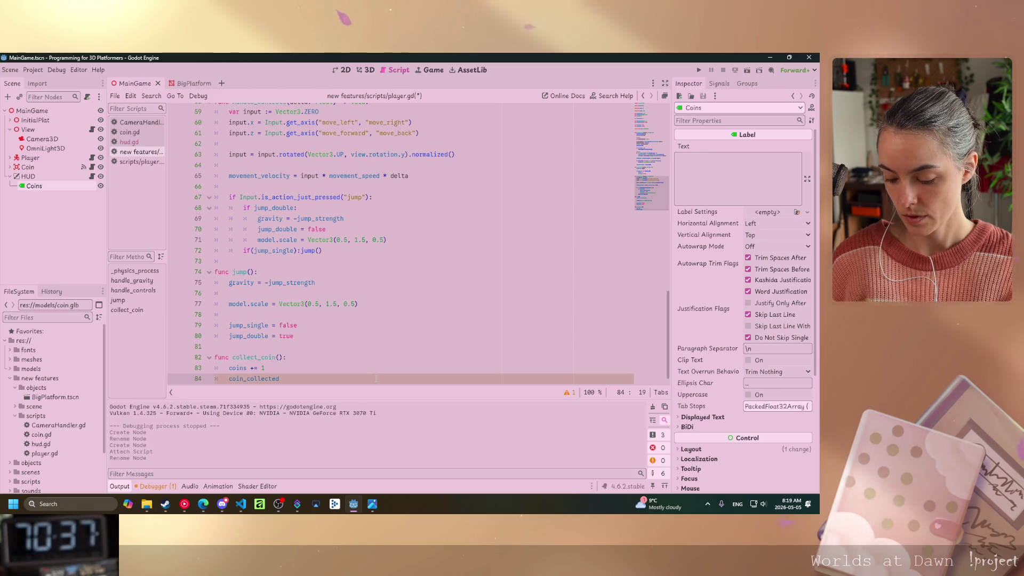
type(".emit()")
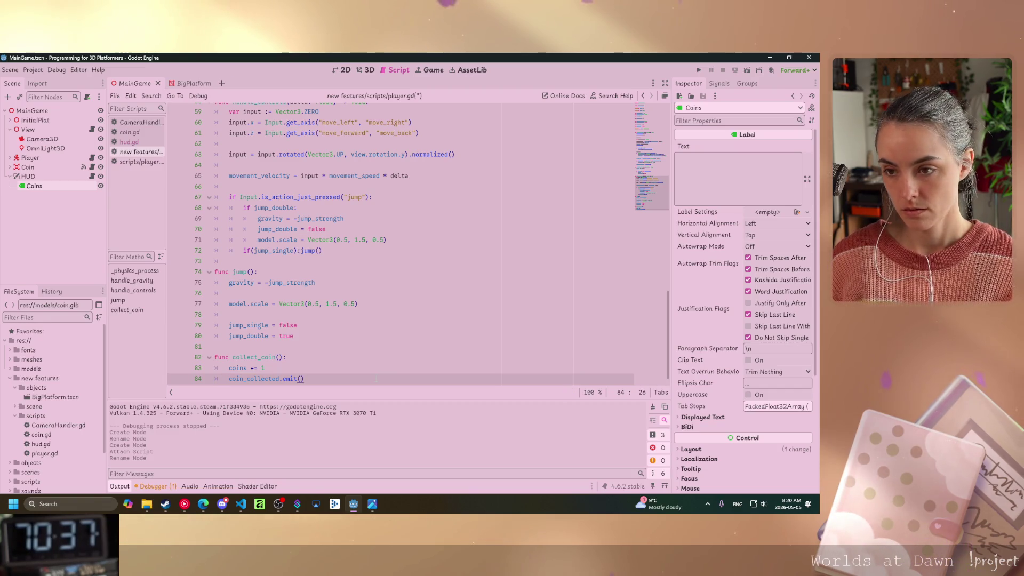
type("coins")
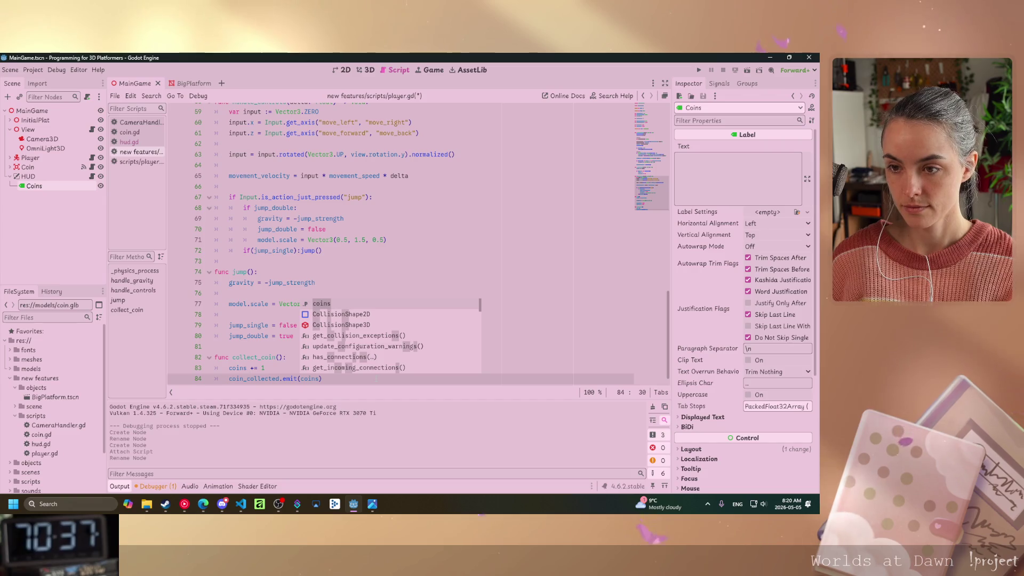
key("ctrl+s")
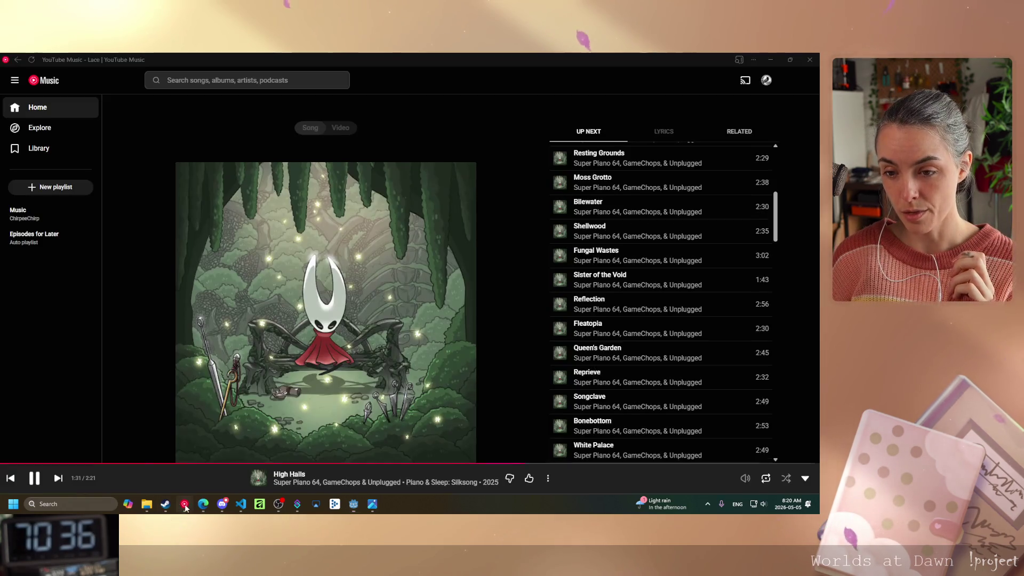
left_click(184, 504)
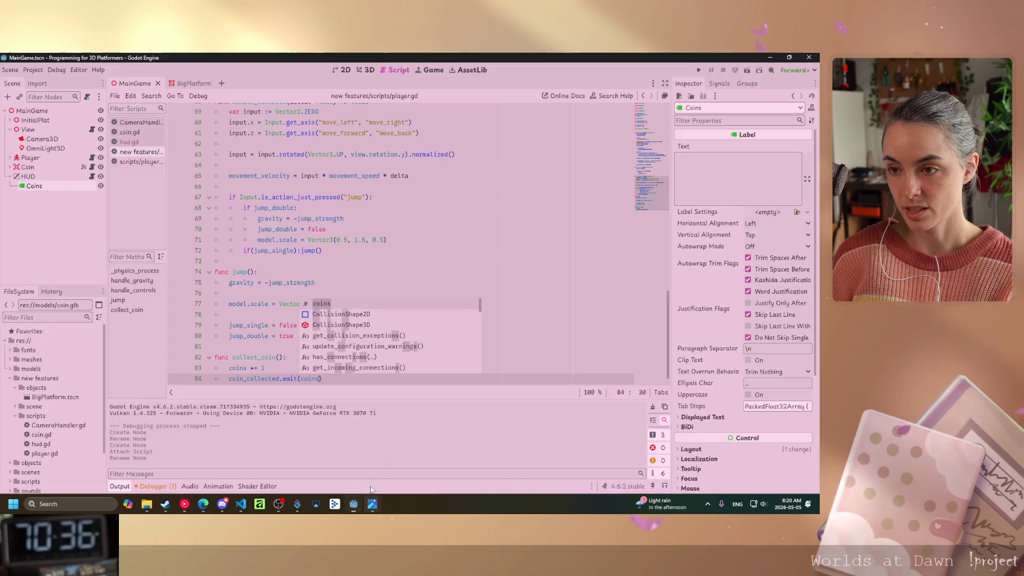
left_click(354, 504)
left_click(272, 336)
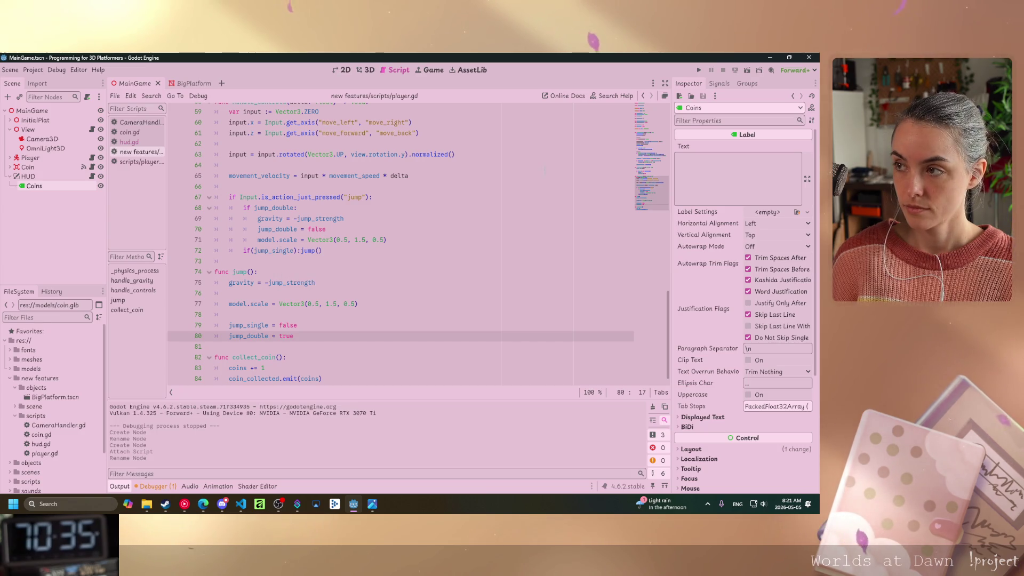
left_click(719, 83)
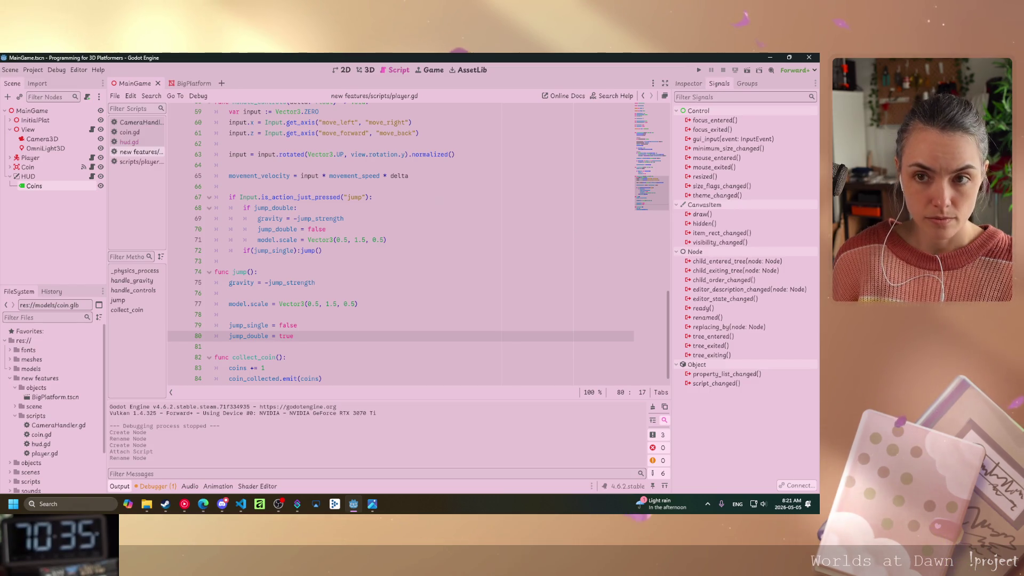
Connect the Player's coin_collected signal to the HUD node as receiver.
left_click(49, 158)
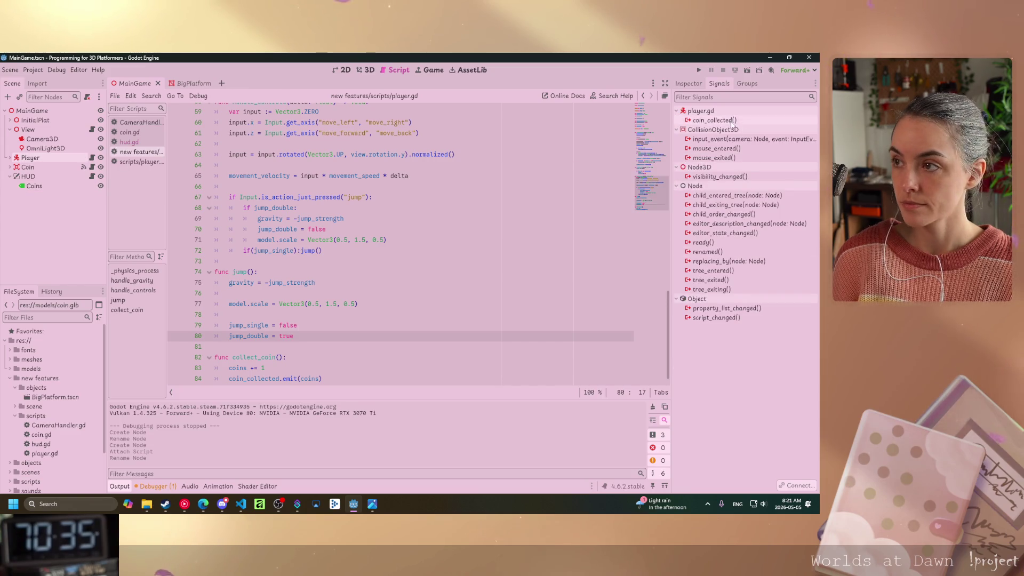
double_click(693, 121)
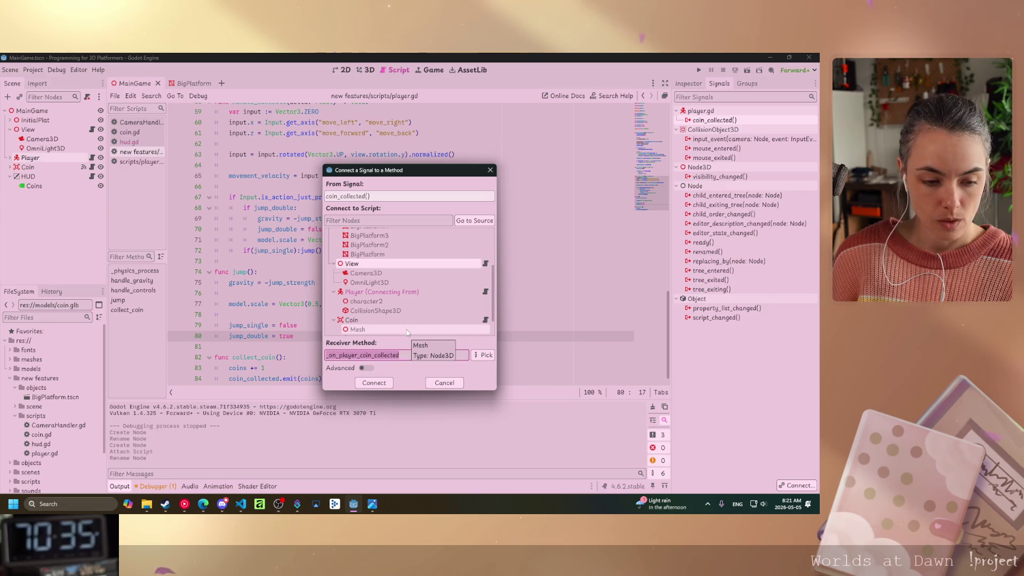
scroll(369, 320, "down", 2)
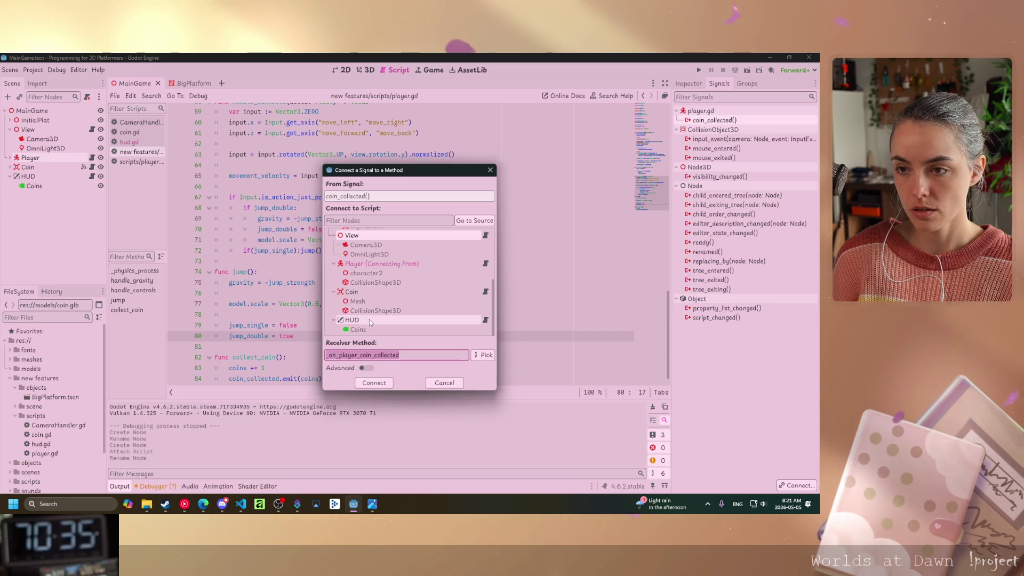
left_click(383, 320)
left_click(373, 383)
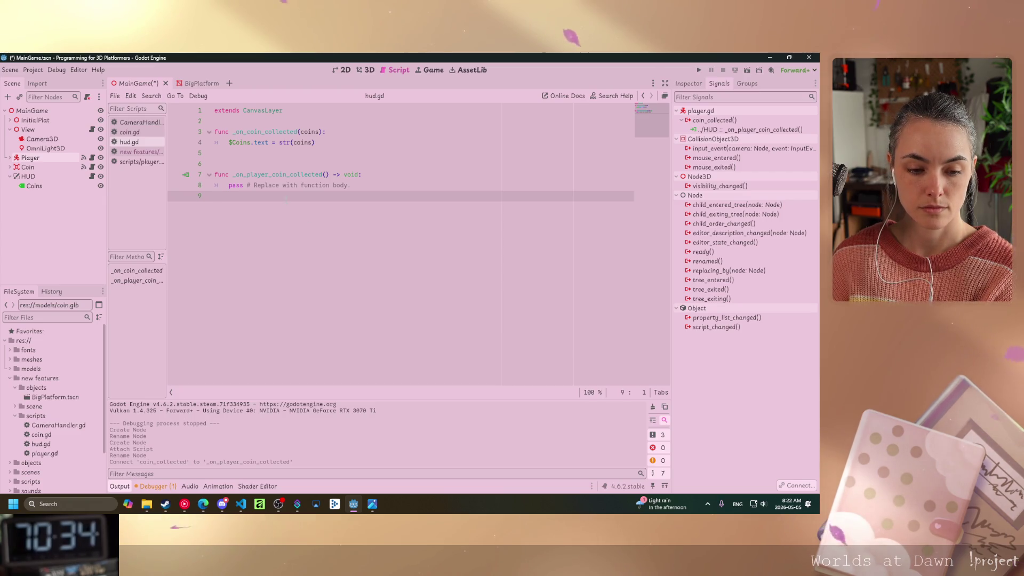
Copy $Coins.text = str(coins) over the pass line in _on_player_coin_collected.
left_click_drag(314, 142, 233, 143)
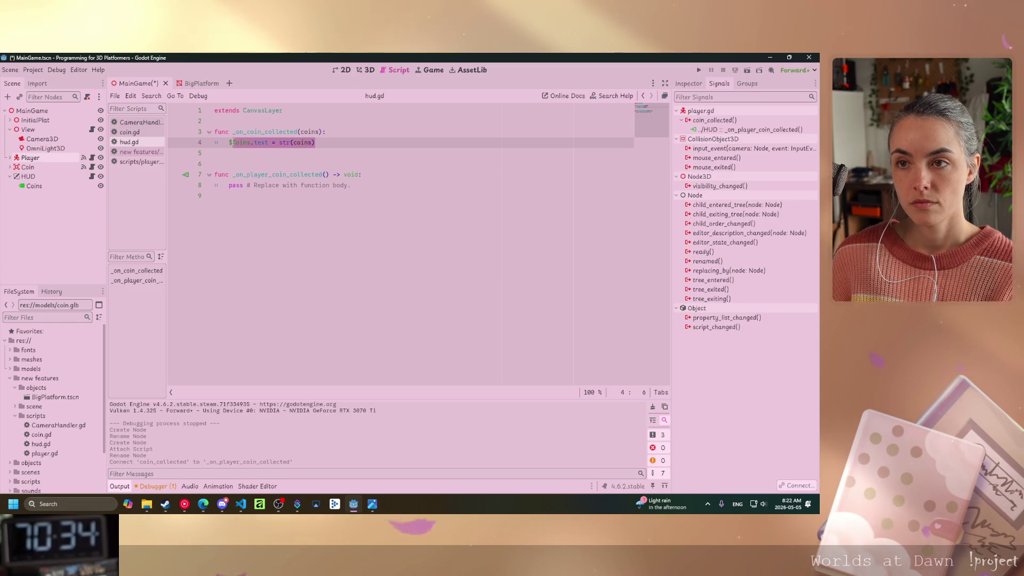
left_click(269, 164)
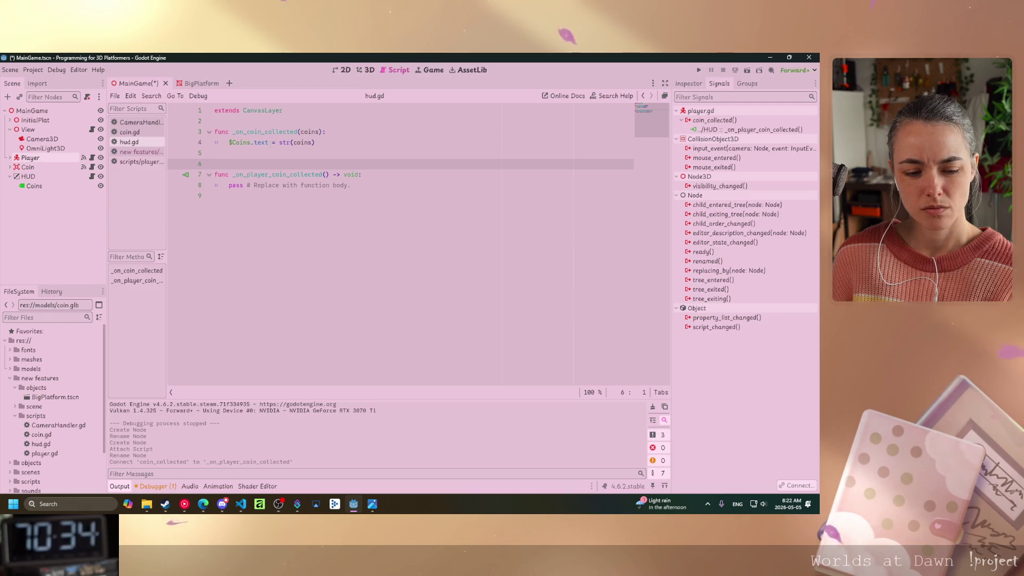
mouse_move(264, 142)
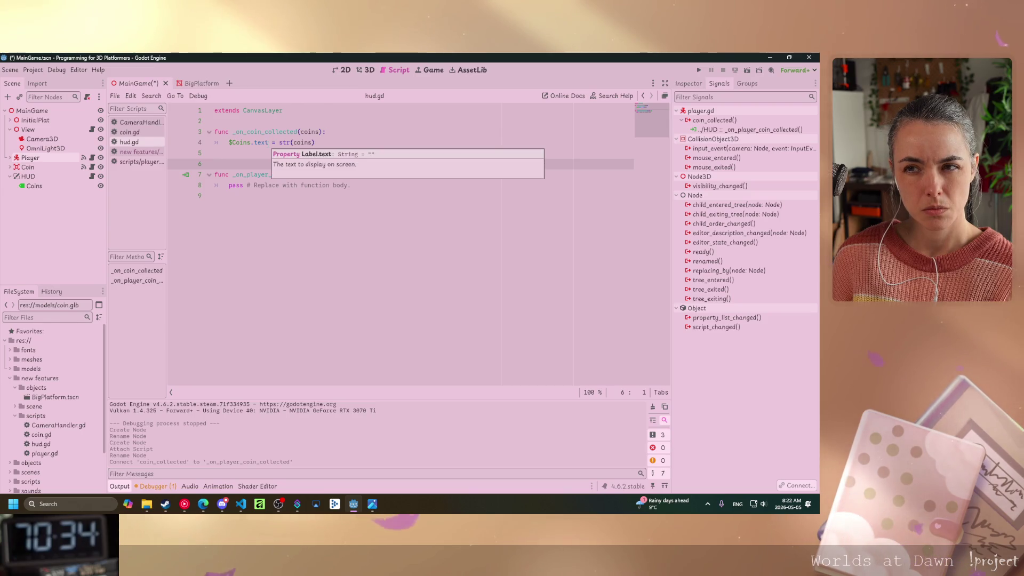
left_click_drag(315, 142, 229, 143)
key("ctrl+c")
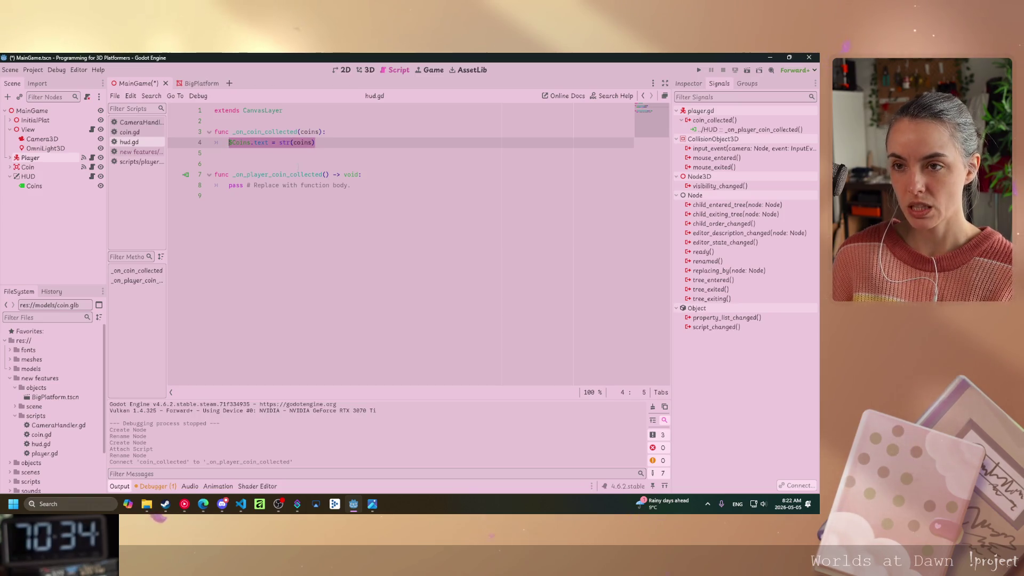
left_click_drag(351, 185, 229, 185)
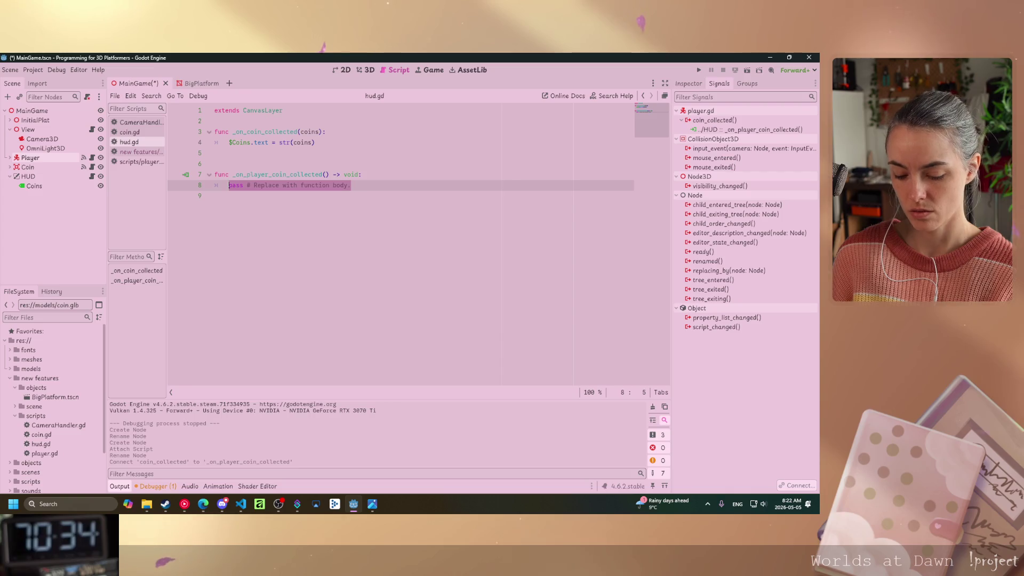
key("ctrl+v")
Comment out the old _on_coin_collected function with Ctrl+K and save hud.gd.
left_click(228, 142)
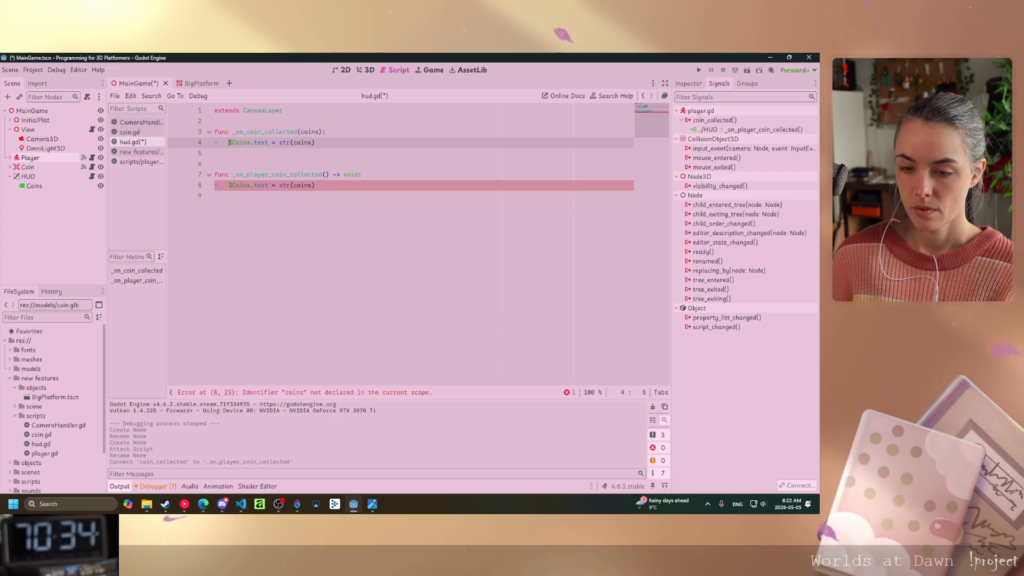
key("ctrl+k")
left_click(206, 129)
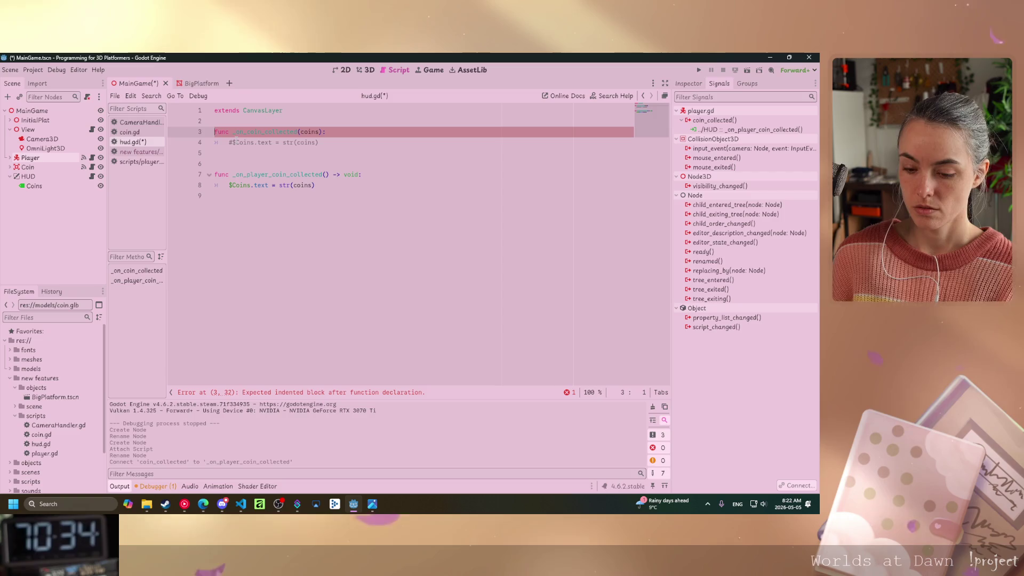
type("#")
key("ctrl+k")
left_click(214, 196)
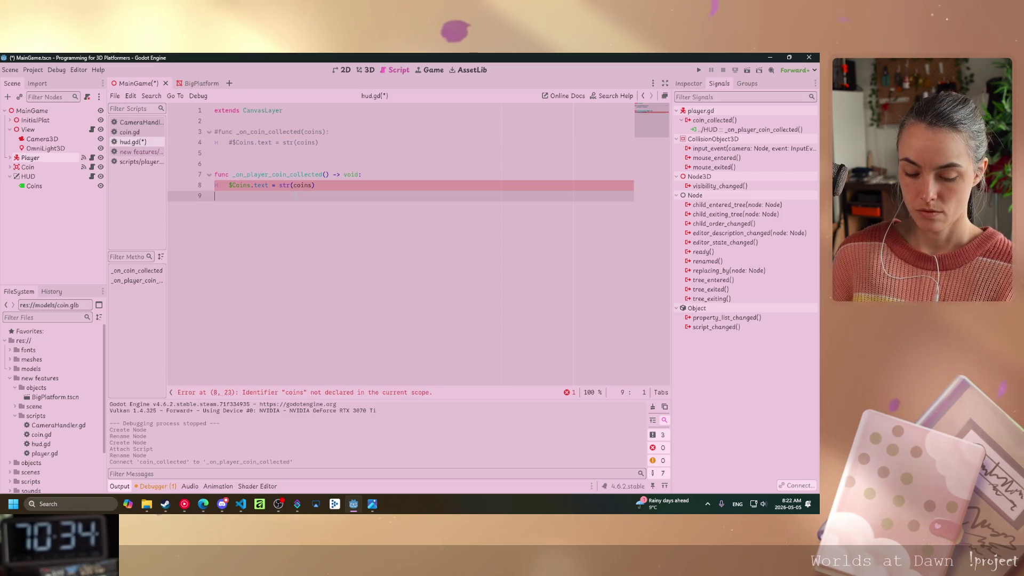
key("ctrl+s")
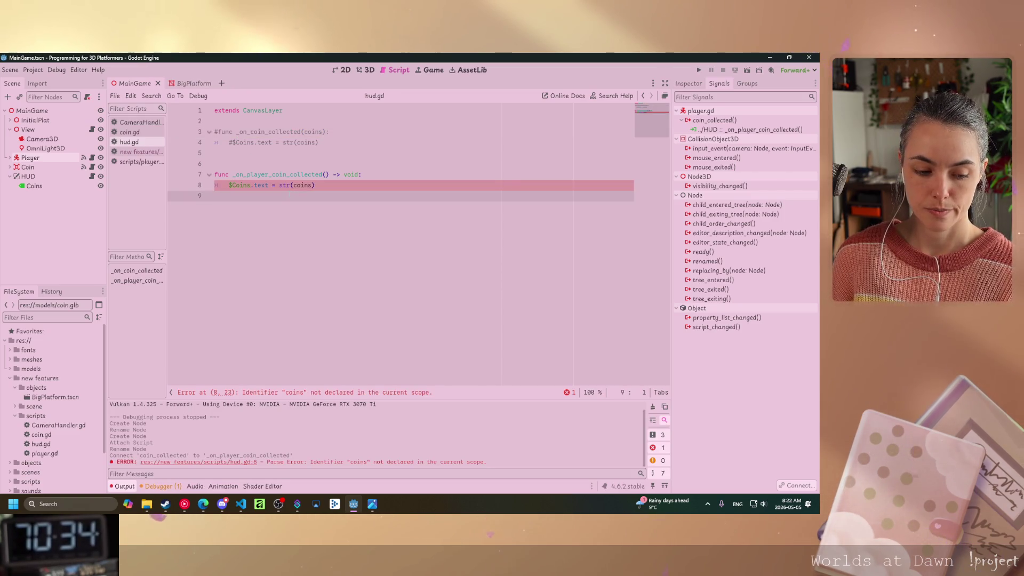
Run the game, stop after the error, add a coins parameter to the handler, and rerun.
left_click(698, 70)
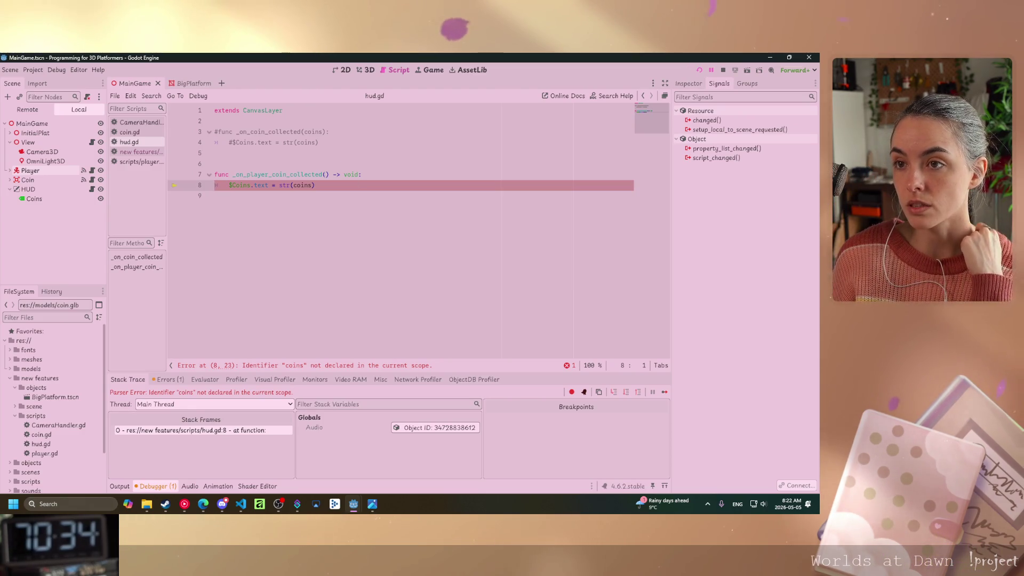
left_click(324, 174)
type("coins")
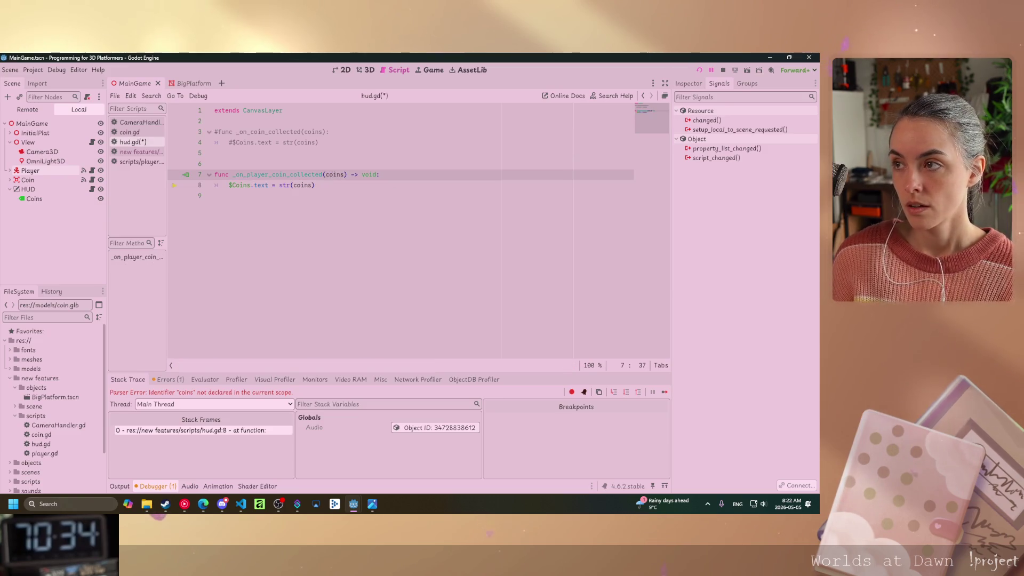
key("F8")
left_click(214, 196)
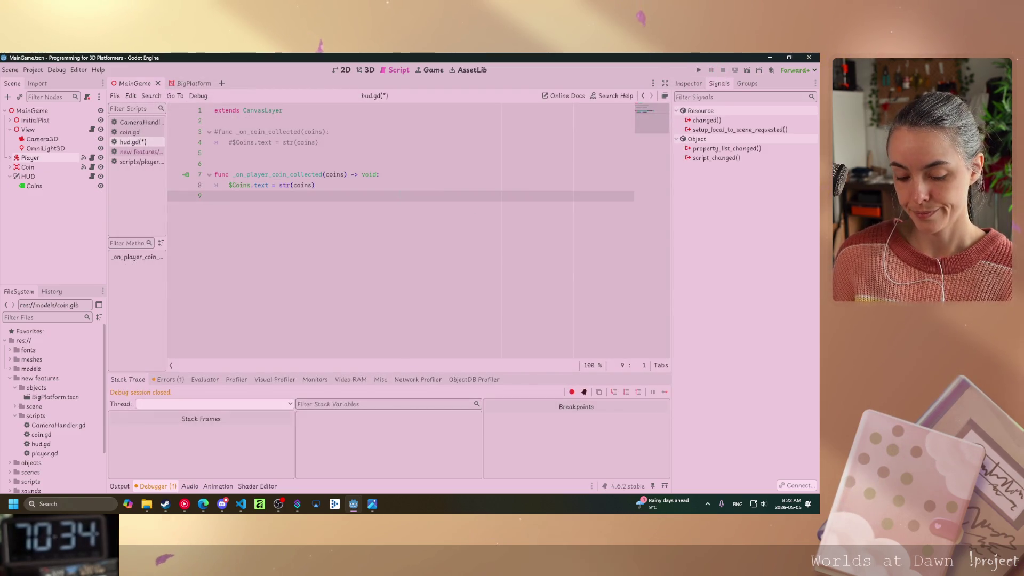
key("F5")
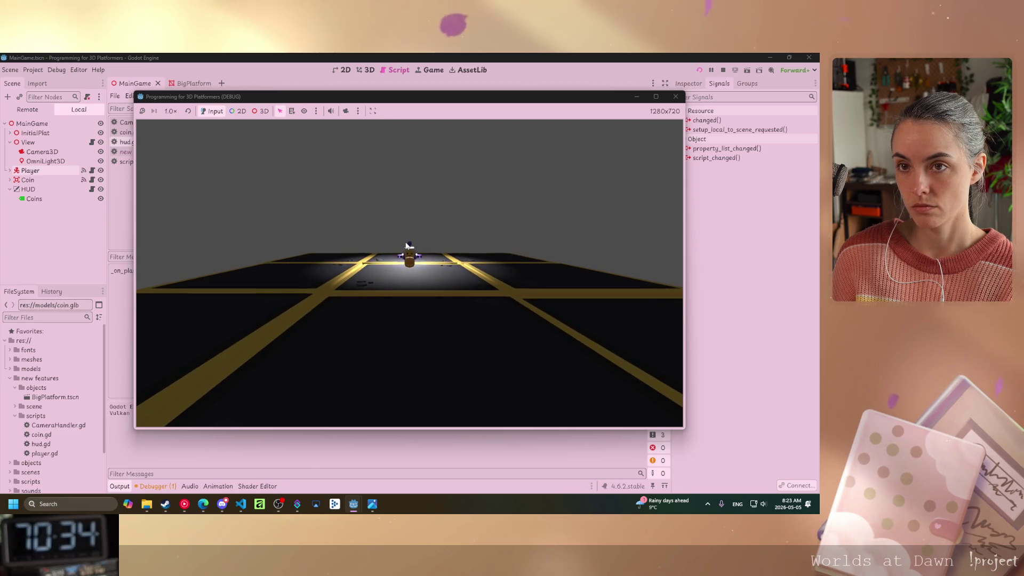
Walk the player with S, A and W to collect coins, then close the game window.
key("s")
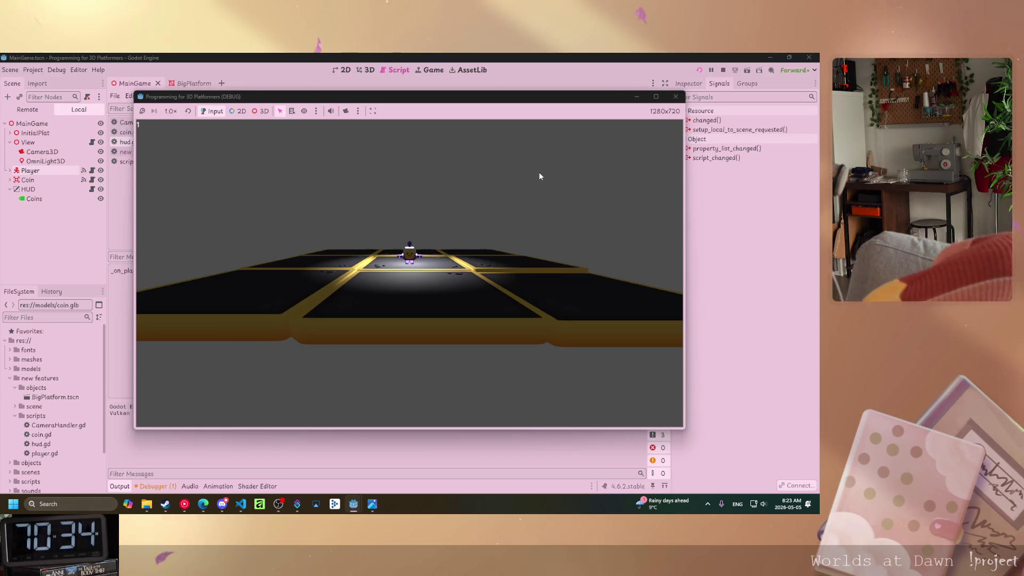
key("a")
key("w")
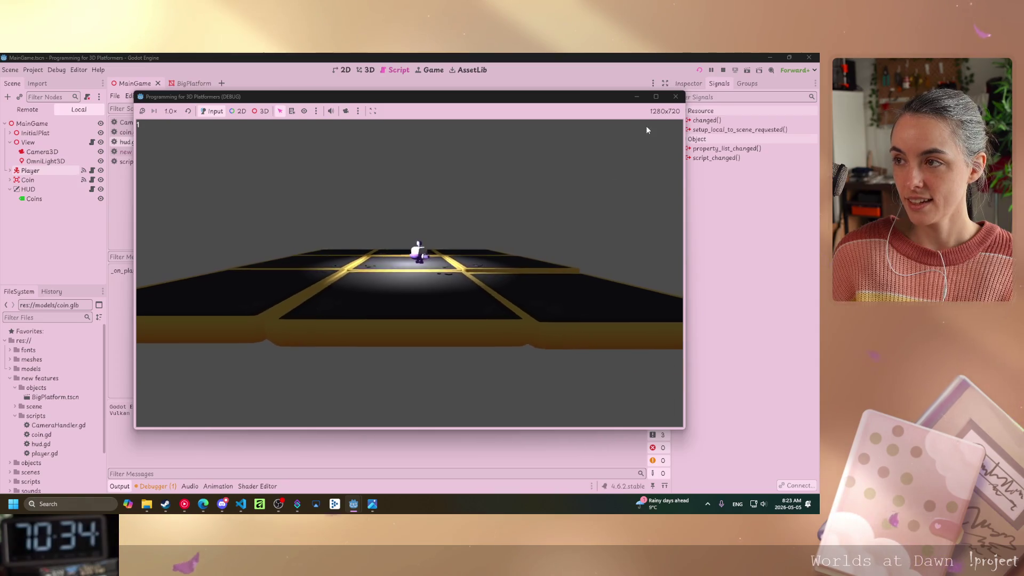
left_click(676, 98)
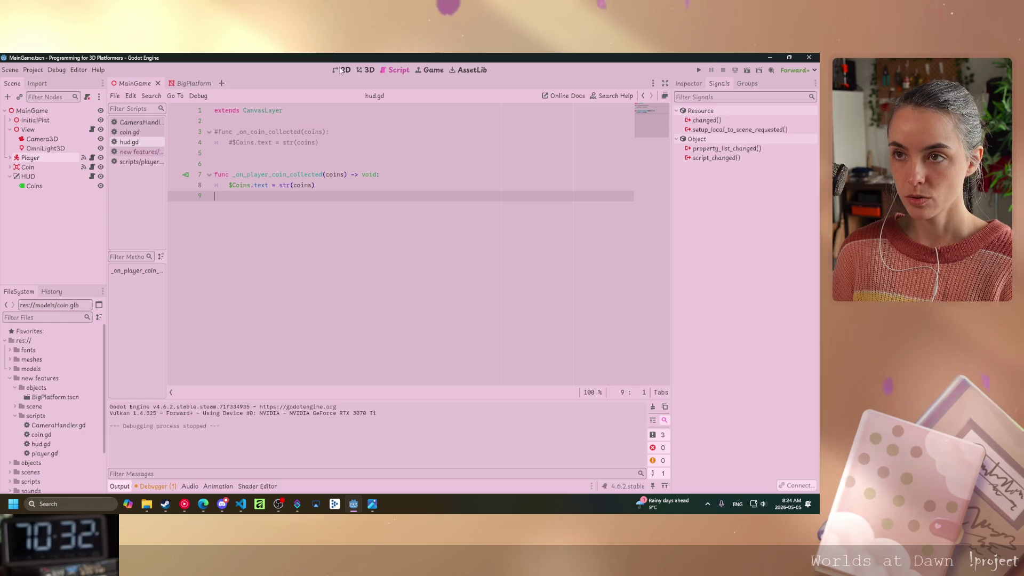
Give the Coins label starting text 0 and nudge it to position (18, 12).
left_click(366, 70)
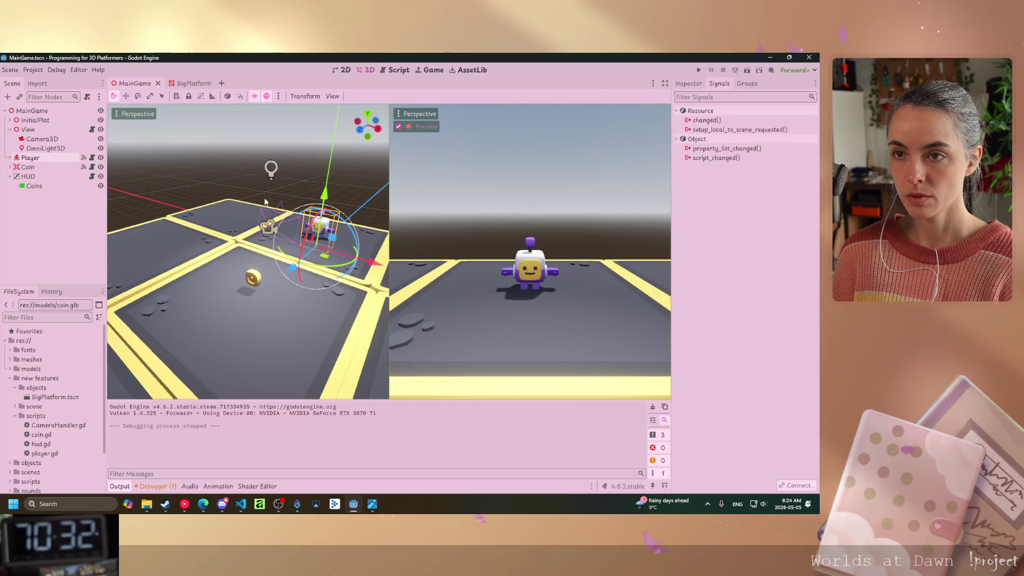
left_click_drag(267, 202, 252, 193)
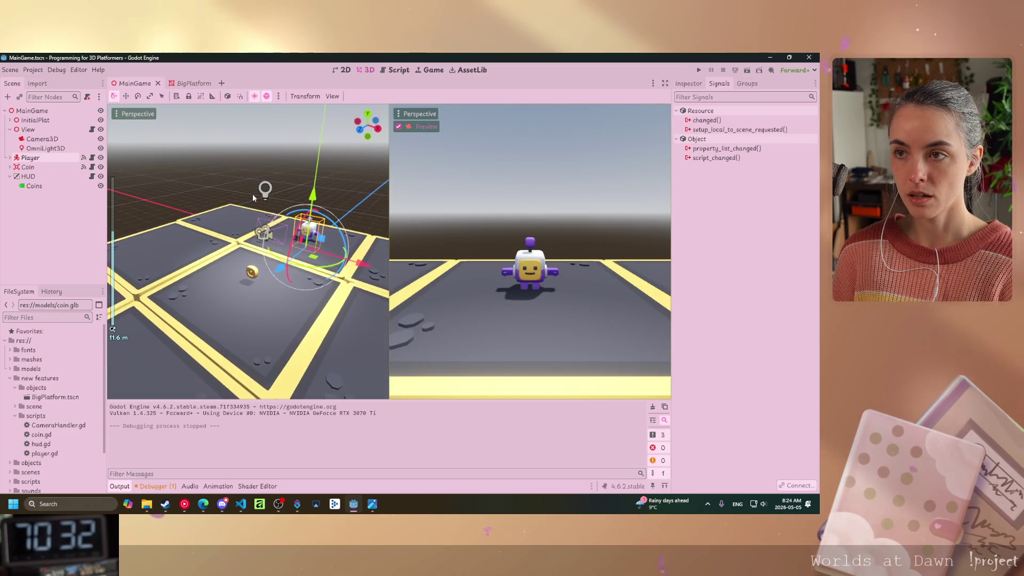
left_click(33, 186)
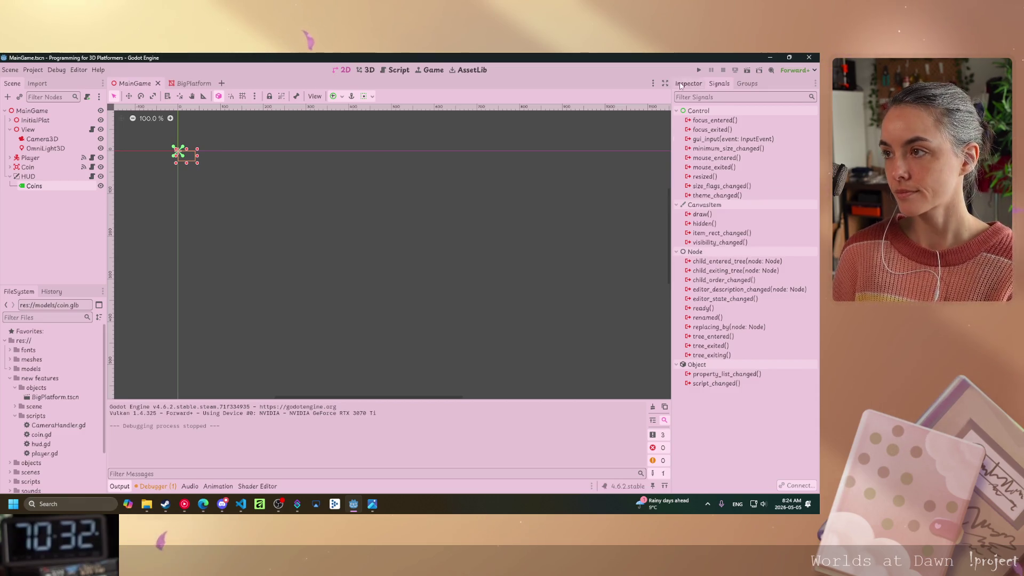
left_click(688, 83)
left_click(703, 159)
type("0")
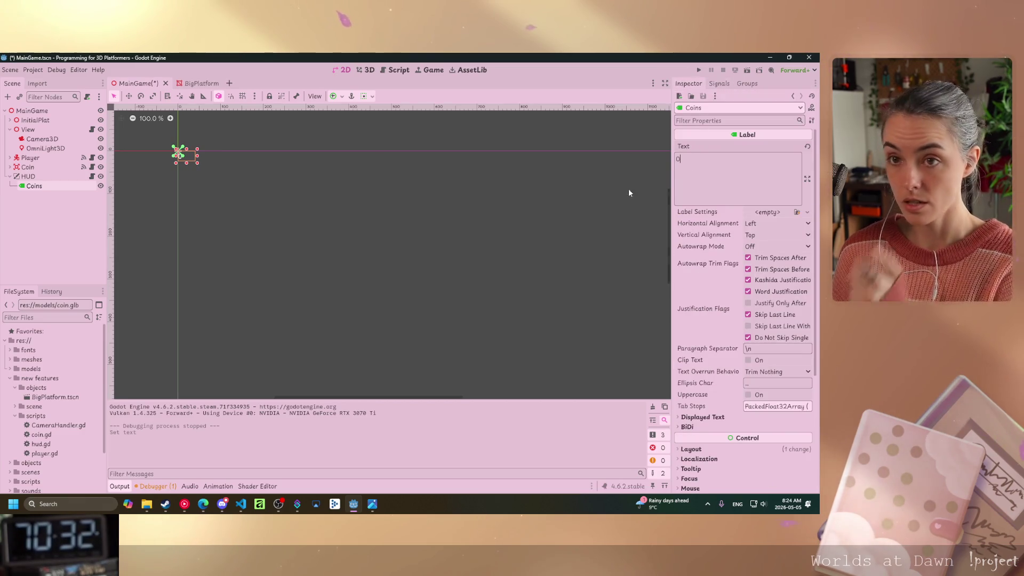
left_click_drag(187, 155, 195, 160)
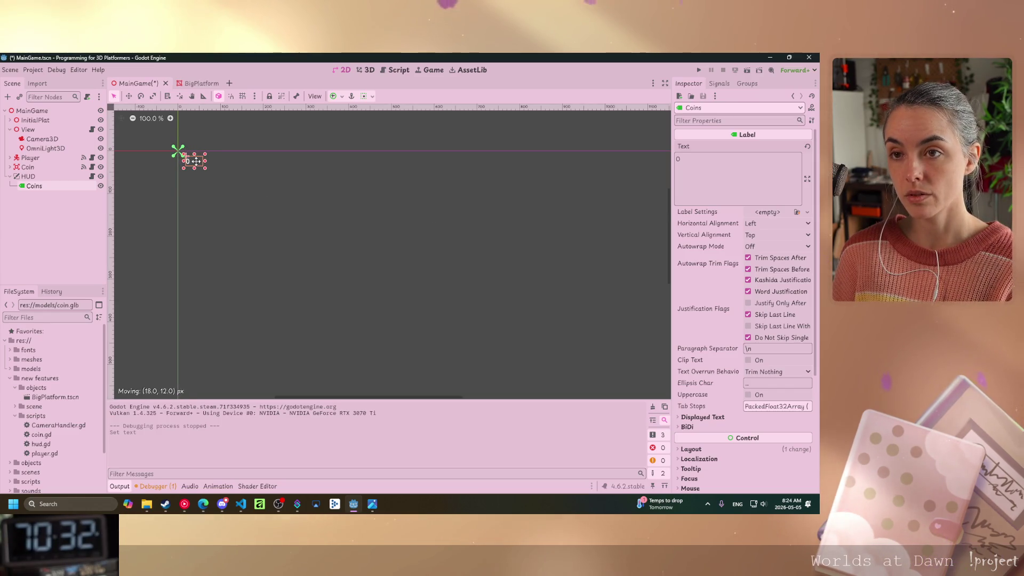
Override the Coins label's font size to 30 px and save MainGame.
scroll(741, 352, "down", 5)
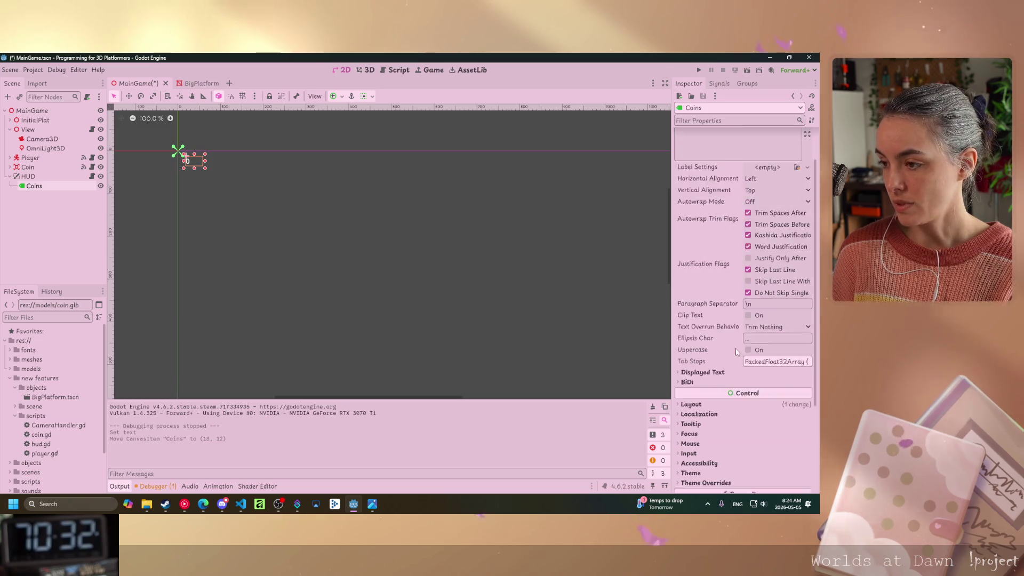
left_click(678, 356)
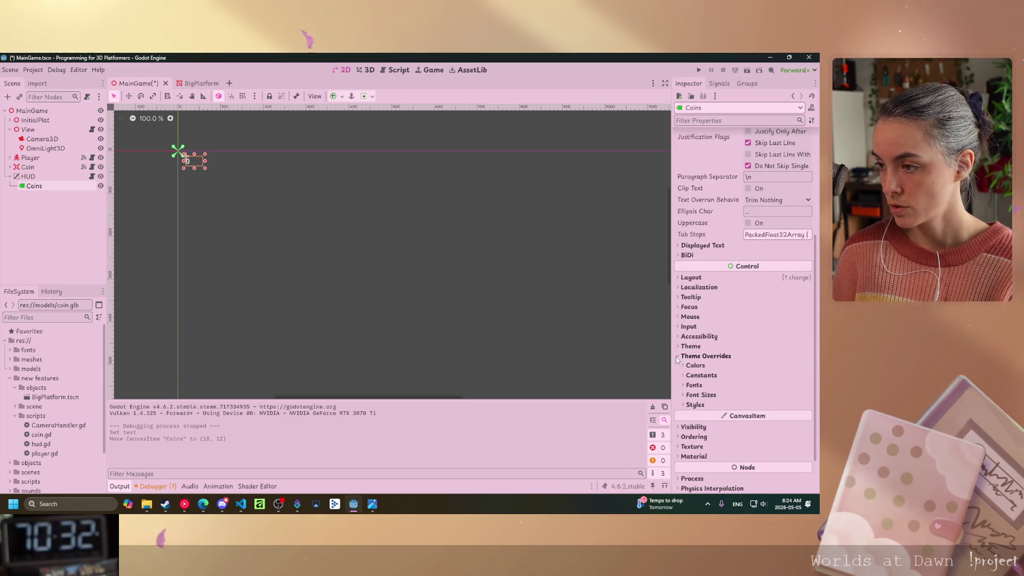
left_click(683, 395)
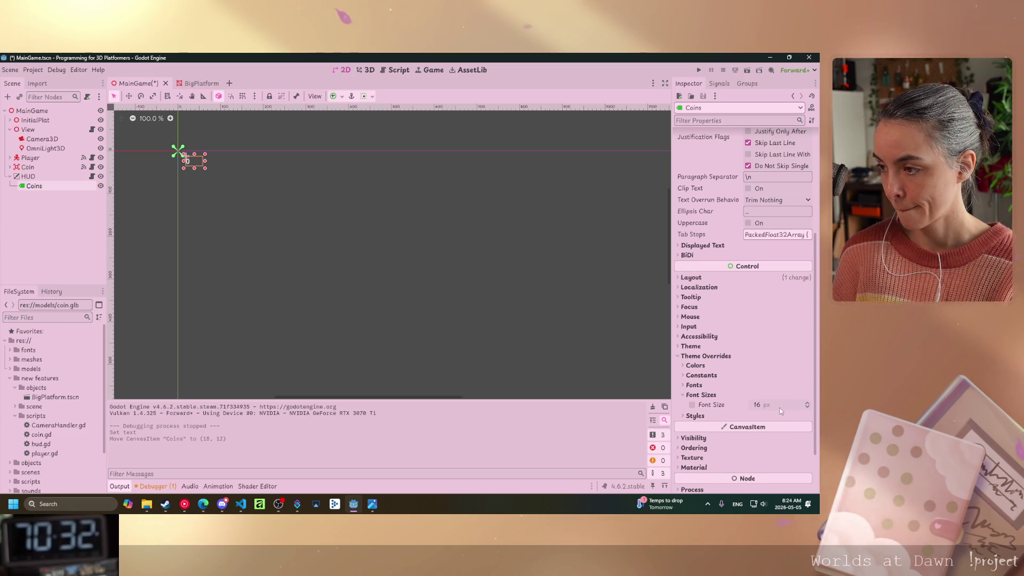
left_click(757, 406)
type("3")
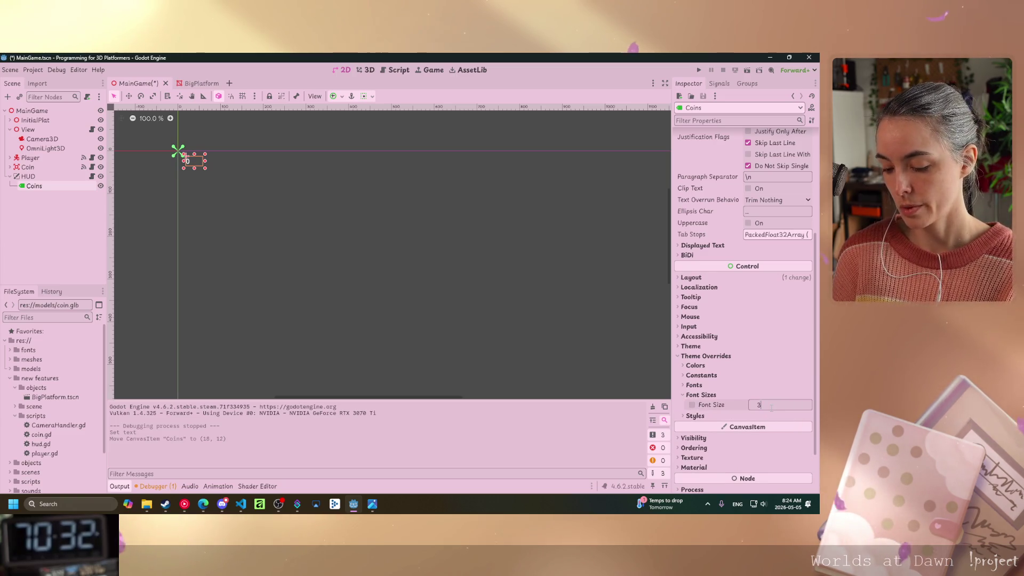
type("0")
key("Return")
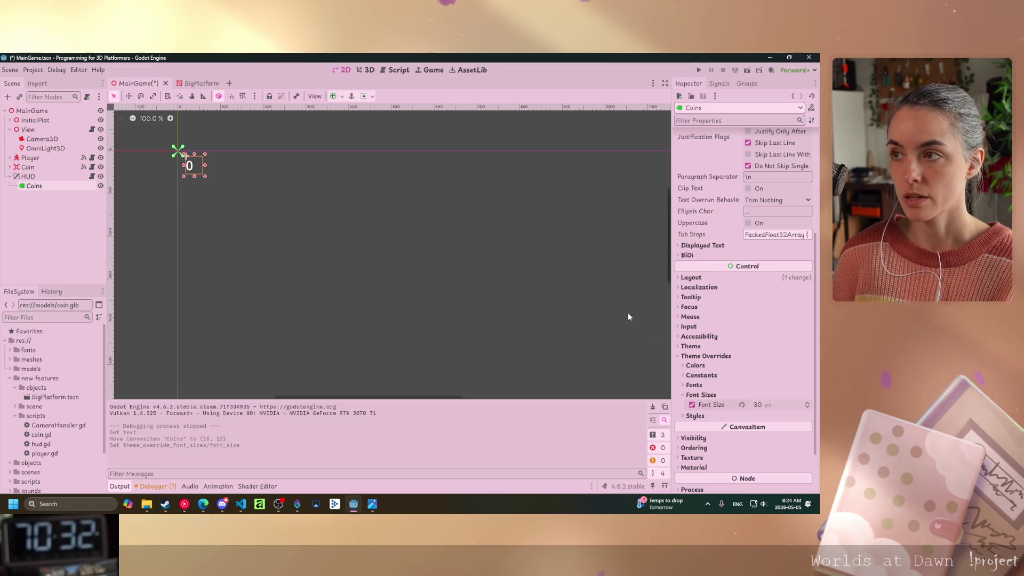
key("ctrl+s")
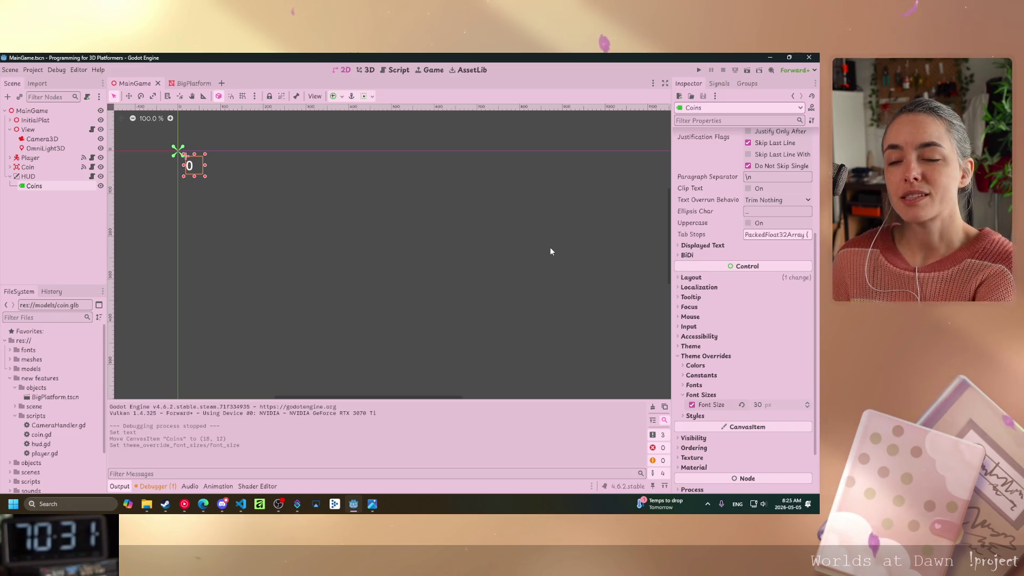
left_click(698, 70)
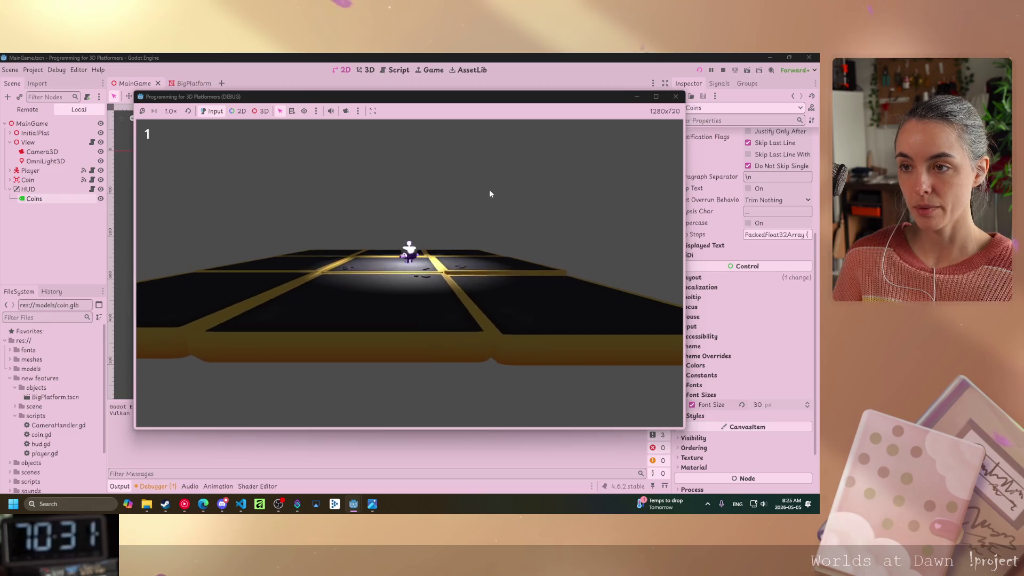
key("w")
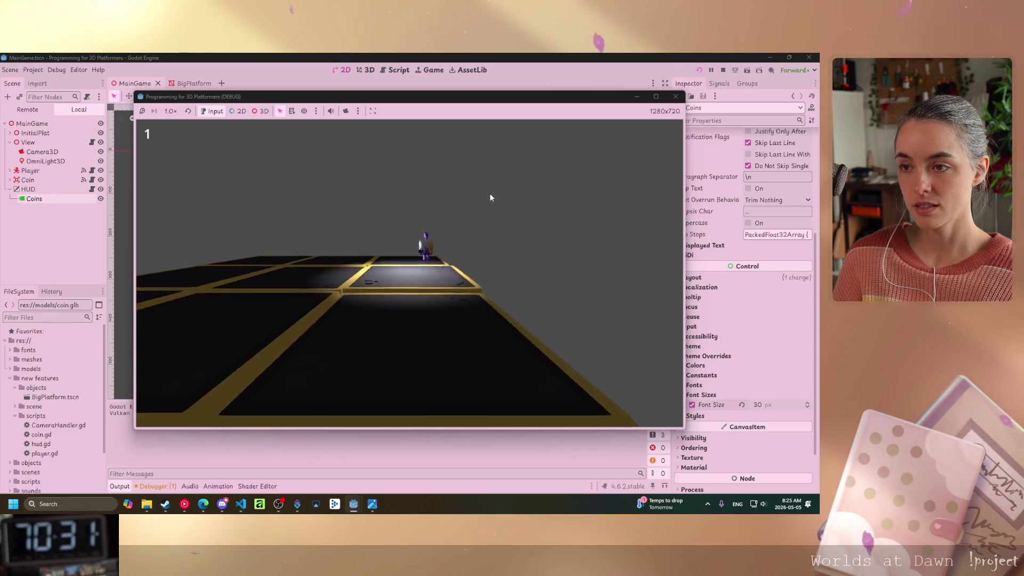
key("d")
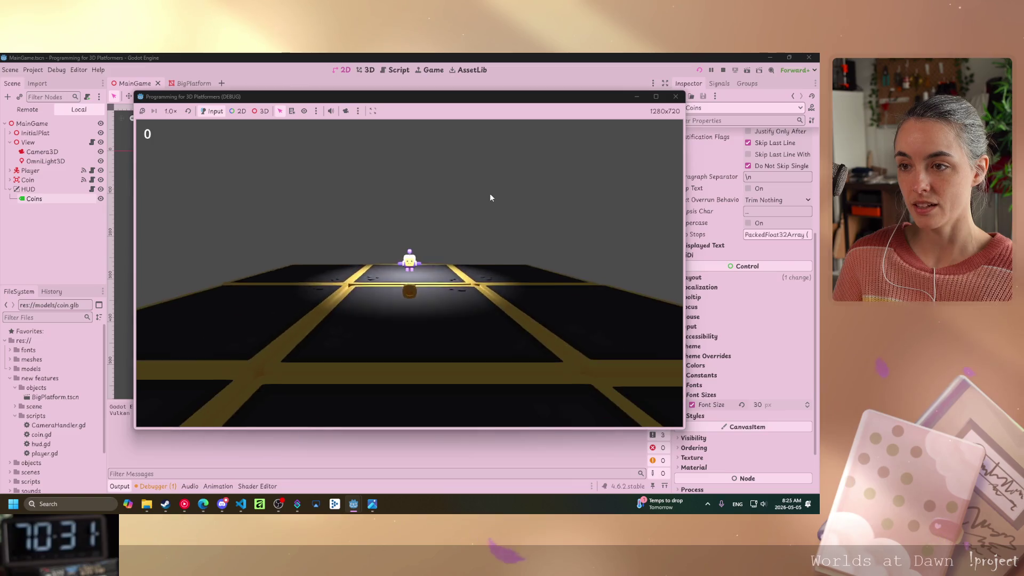
left_click(676, 96)
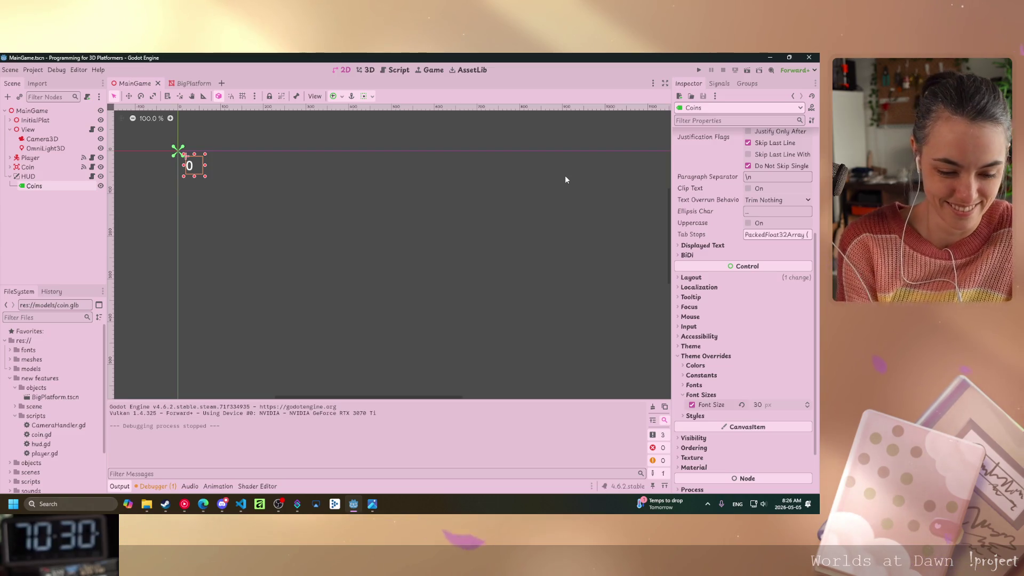
left_click(697, 70)
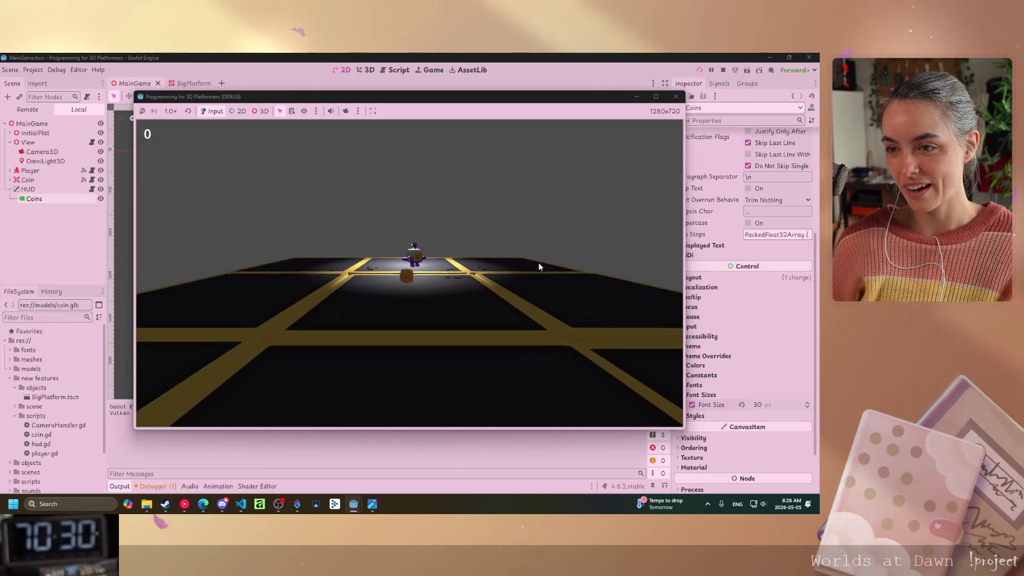
key("a")
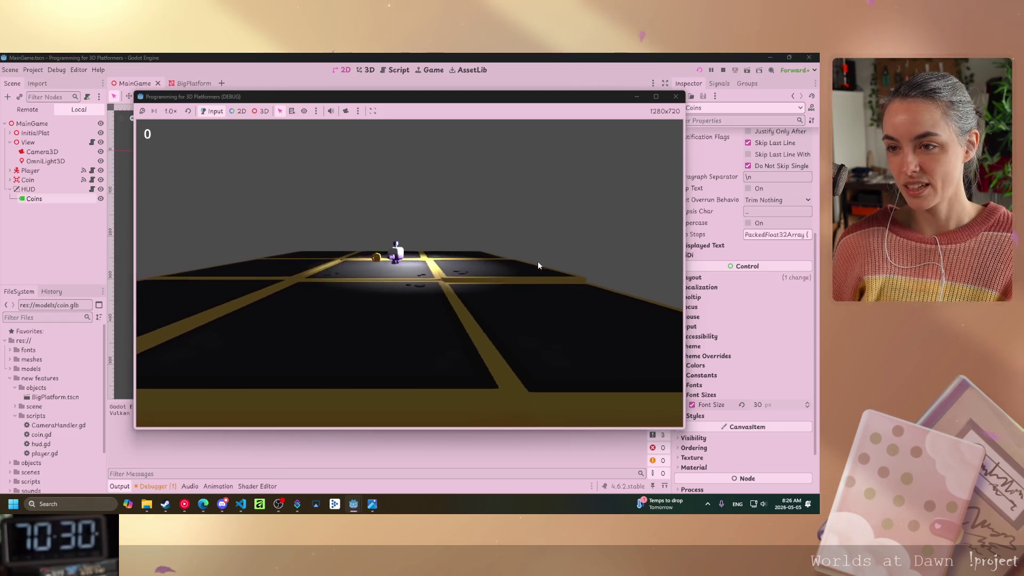
key("a")
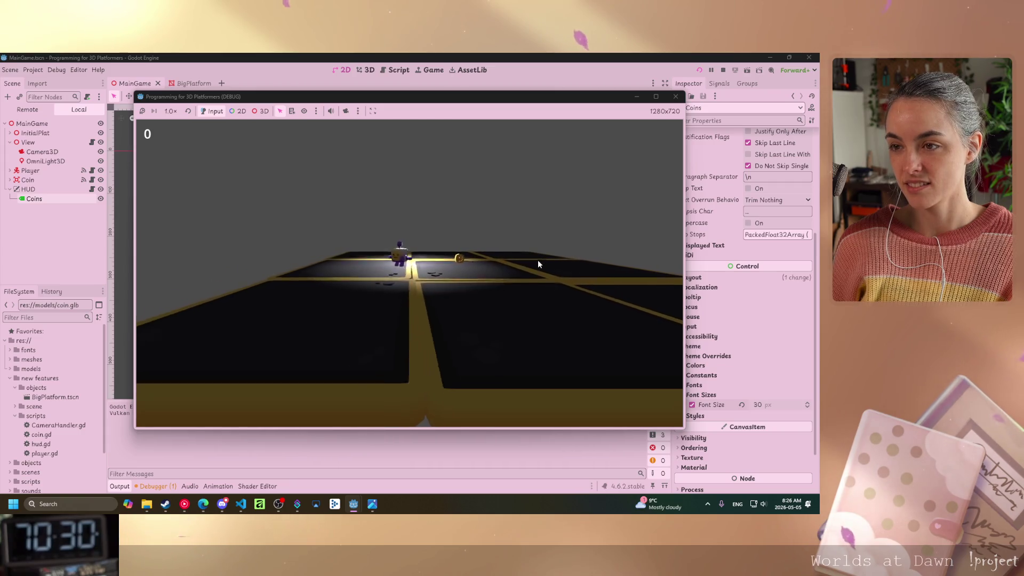
key("a")
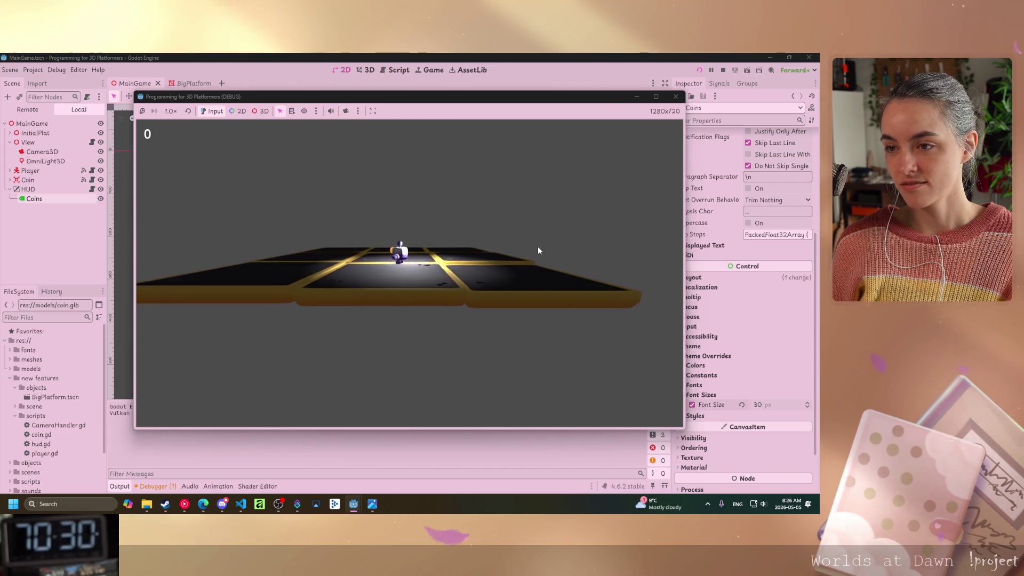
key("a")
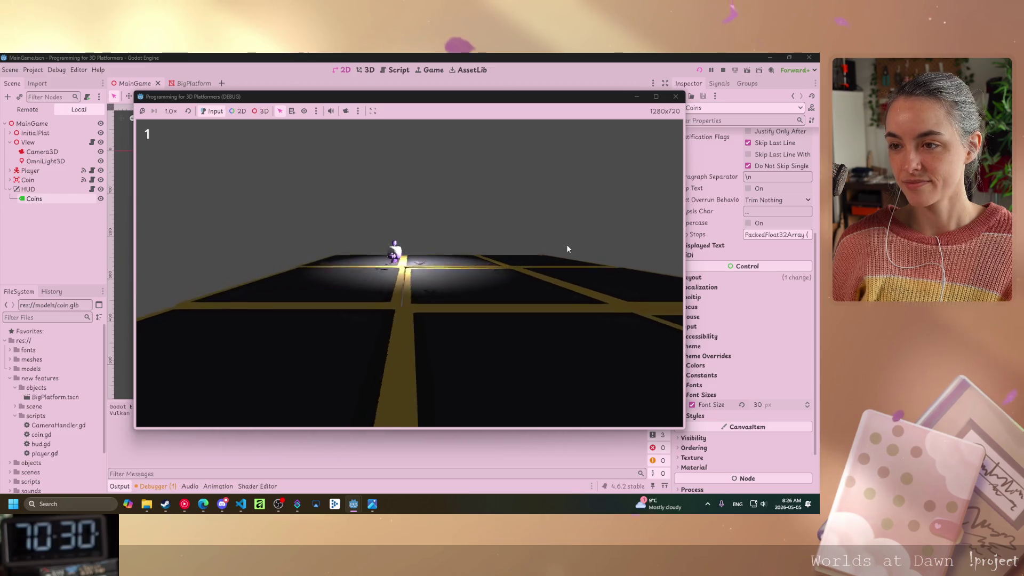
key("F8")
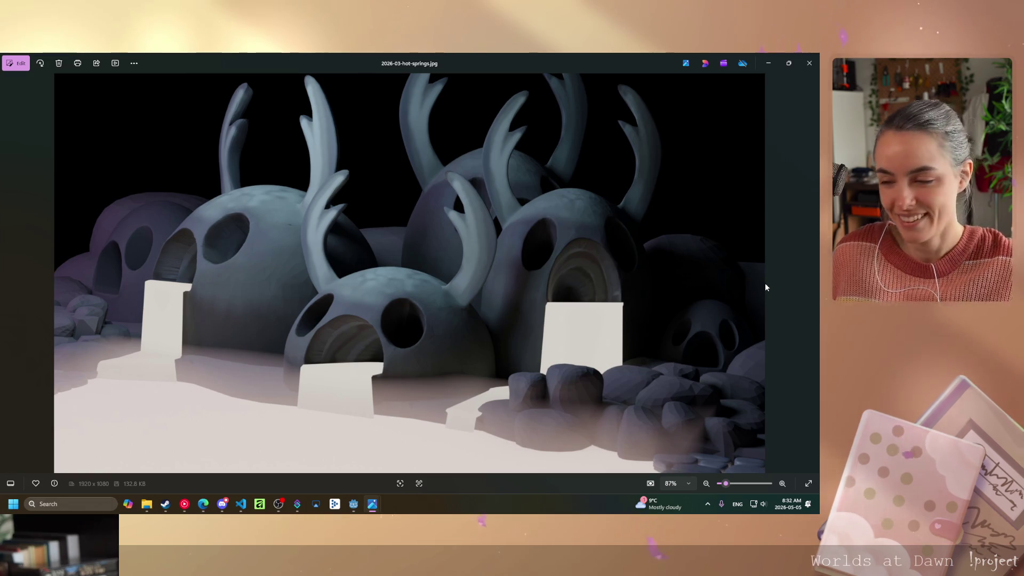
Close the 2026-03-hot-springs.jpg photo in Windows Photos.
left_click(809, 64)
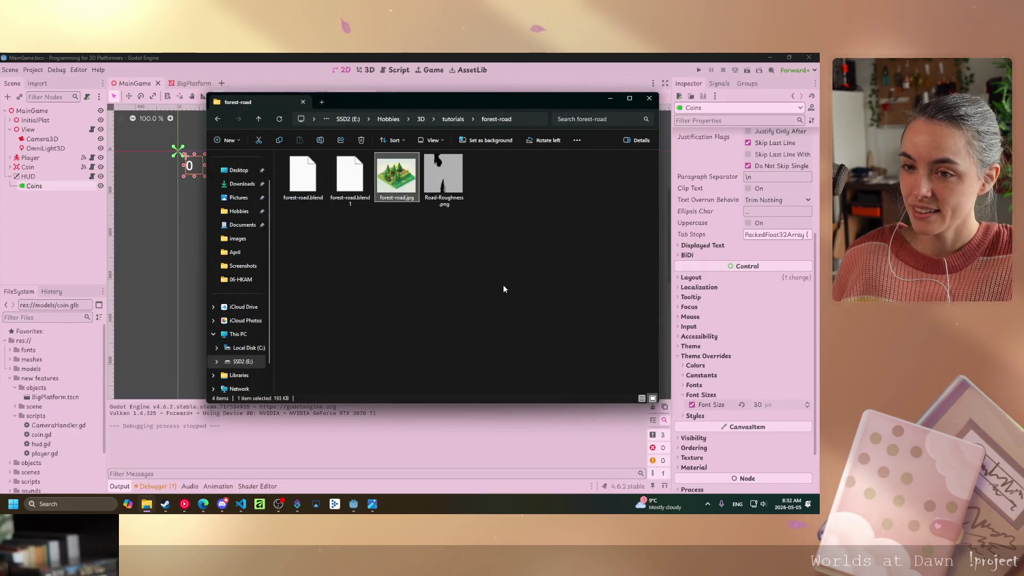